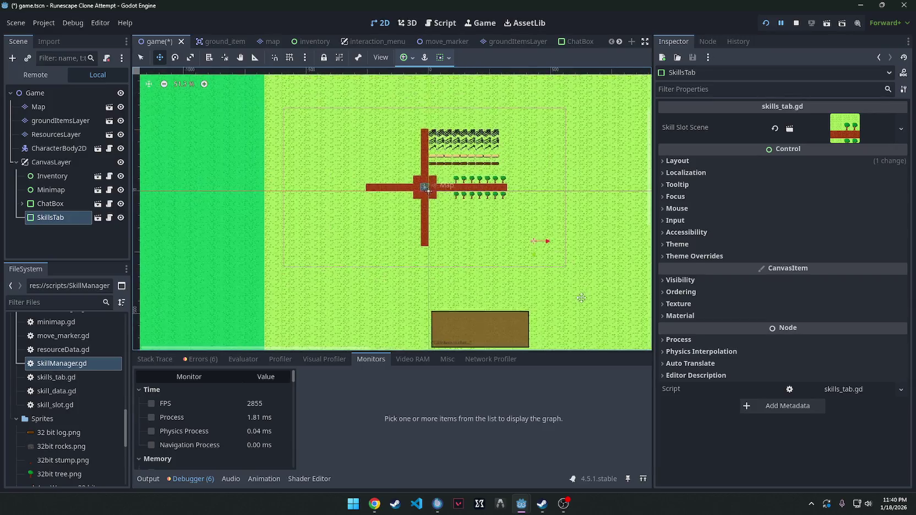
- Drag the SkillsTab panel to a new spot, run the project, then inspect the SkillsTab node
mouse_move(379, 190)
mouse_down()
mouse_move(477, 258)
mouse_move(470, 259)
mouse_up()
scroll(462, 248, up, 6)
click(766, 23)
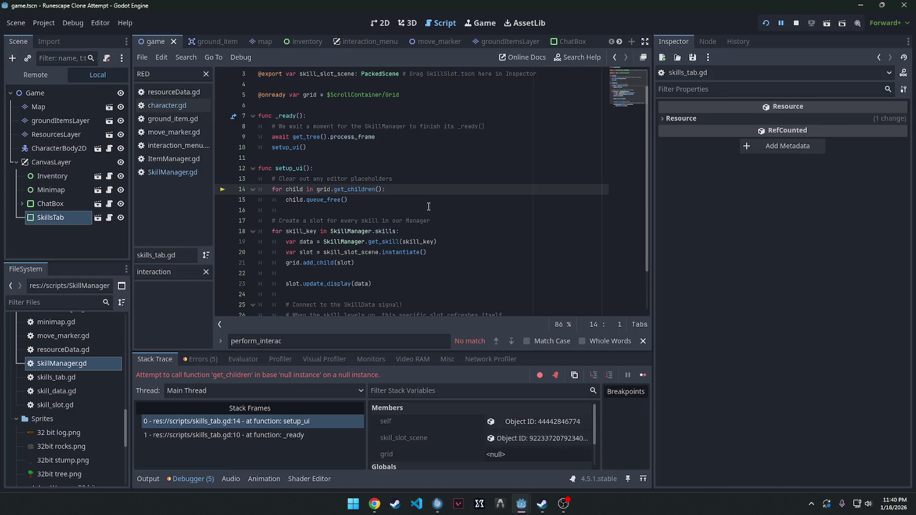
mouse_move(361, 187)
click(59, 218)
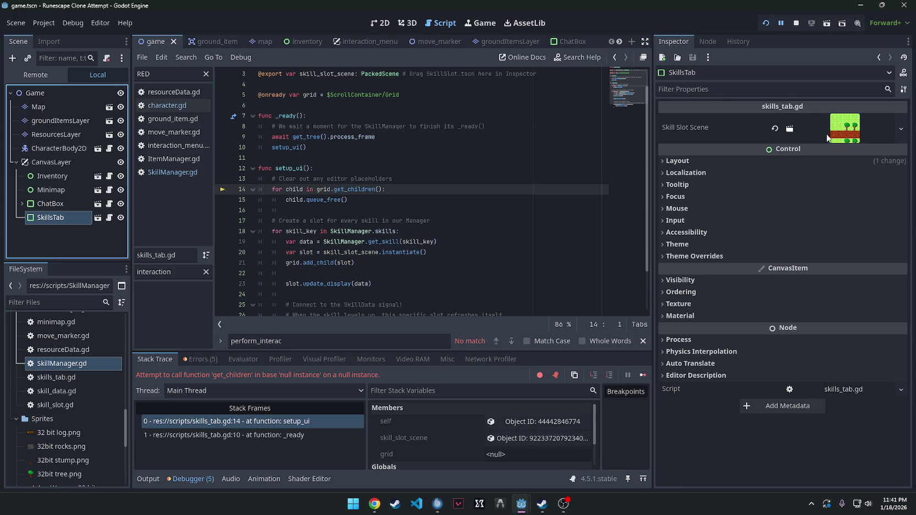
- Quick Load the skill slot scene into Skill Slot Scene, then select the grid null-instance error text
click(901, 128)
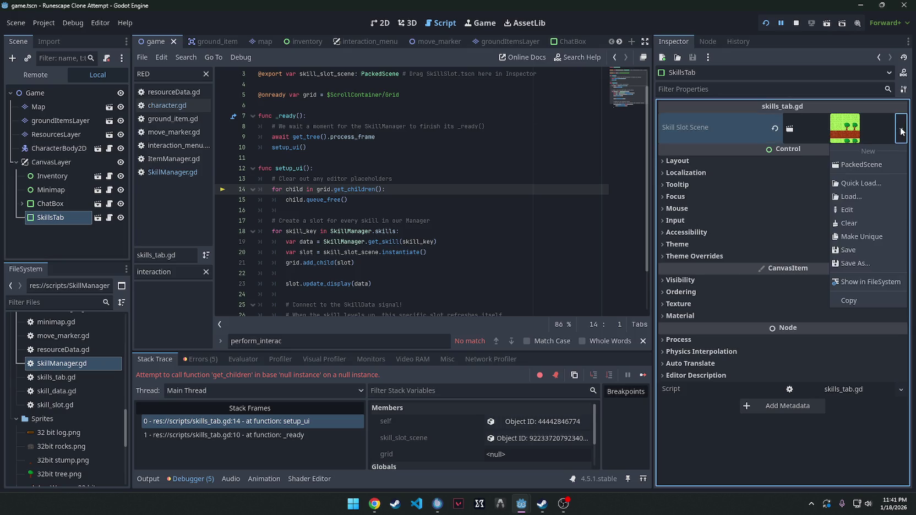
click(862, 184)
scroll(346, 231, down, 5)
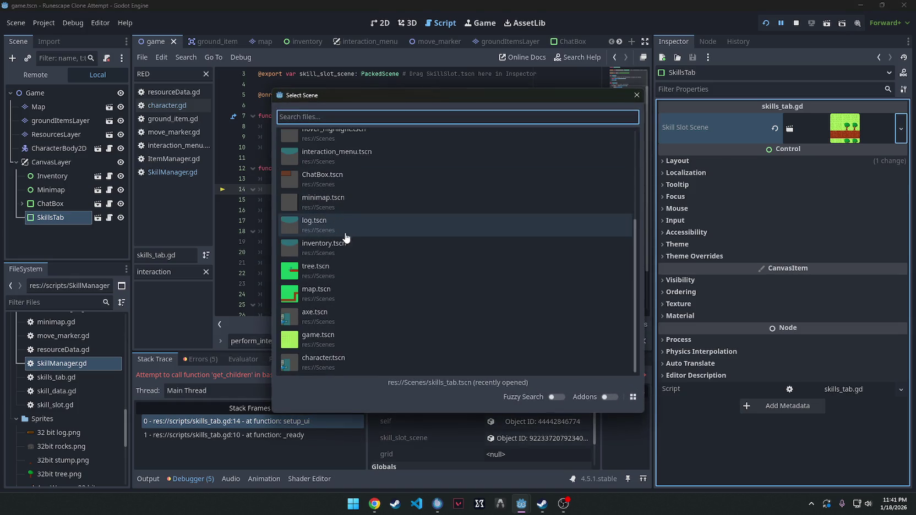
scroll(346, 238, up, 5)
click(368, 161)
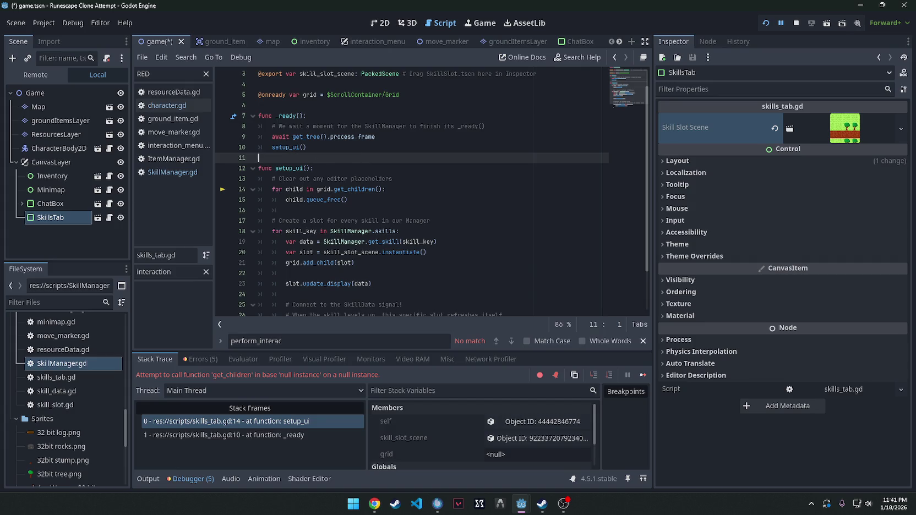
key(alt+Tab)
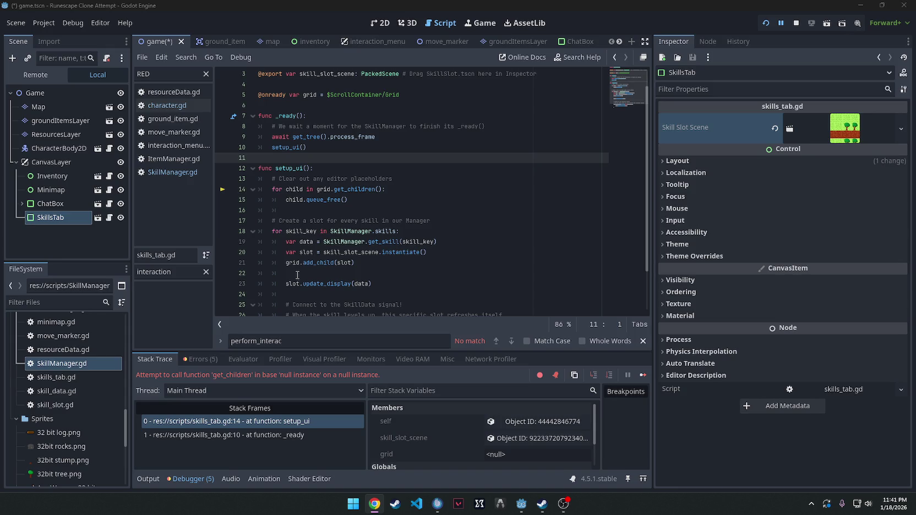
drag(381, 375, 131, 374)
- Compare the setup_ui (line 14) and _ready (line 10) stack frames in skills_tab.gd
click(297, 419)
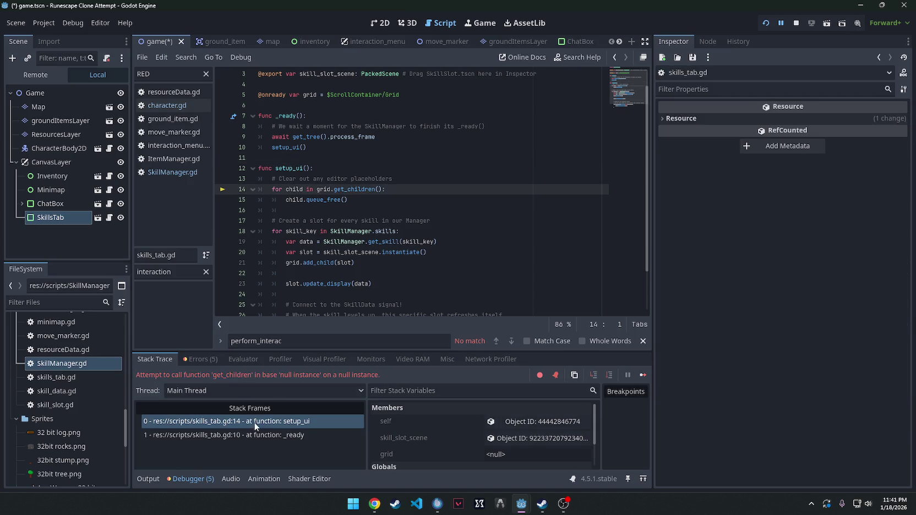
click(257, 432)
click(255, 422)
click(256, 434)
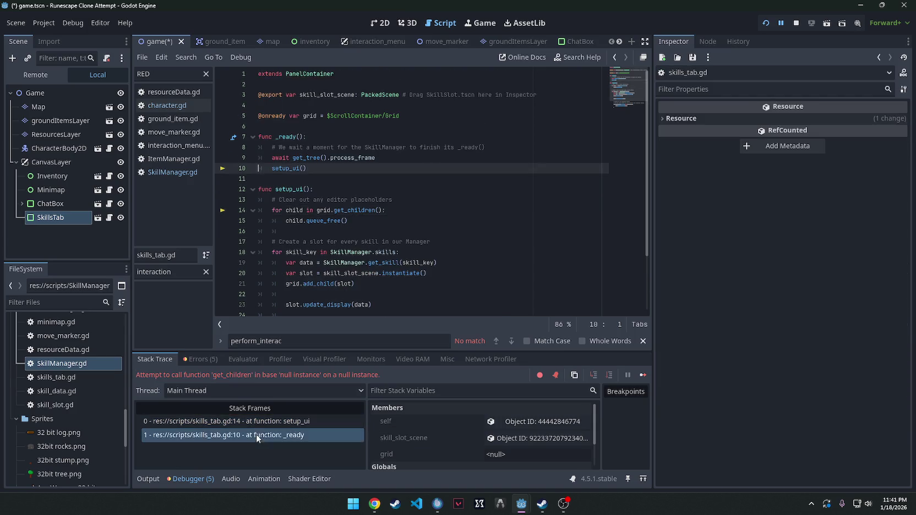
click(259, 420)
click(259, 434)
click(298, 421)
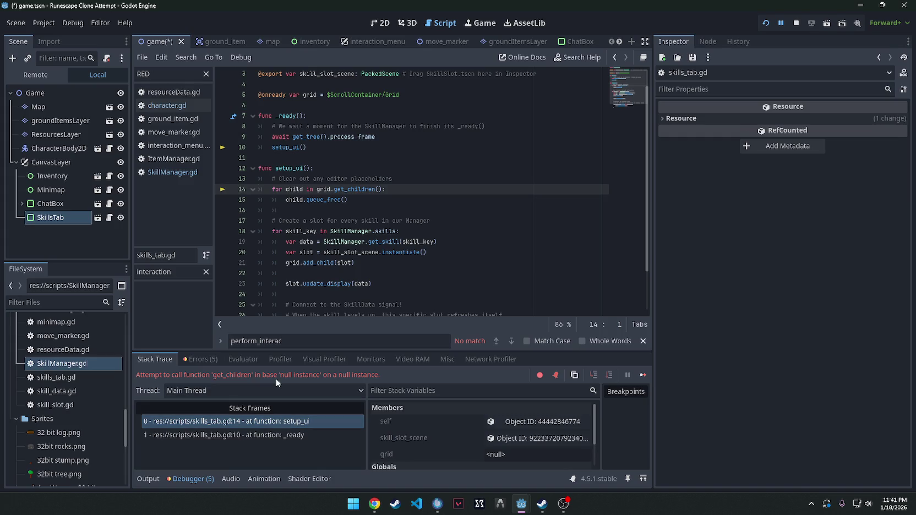
- Review the Node not found and setup_ui entries in the debugger Errors list
click(200, 359)
click(269, 440)
double_click(283, 442)
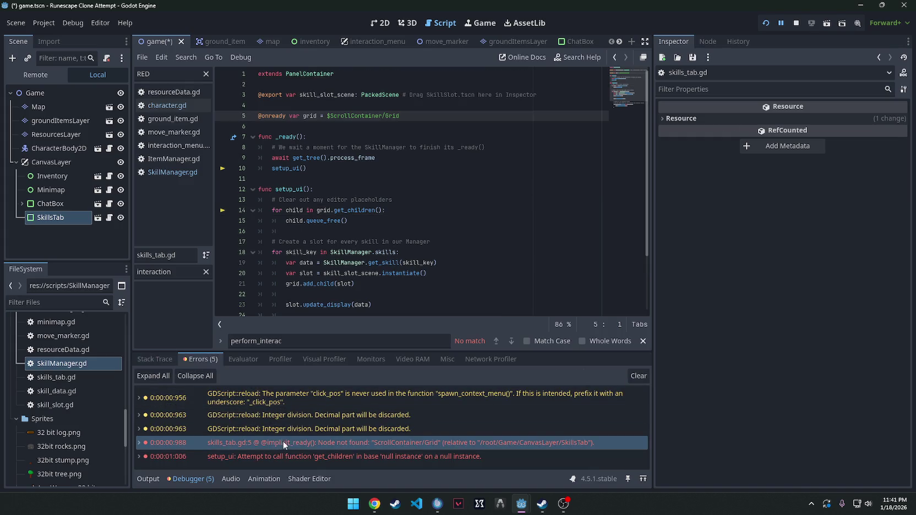
click(369, 455)
click(368, 441)
scroll(508, 41, down, 5)
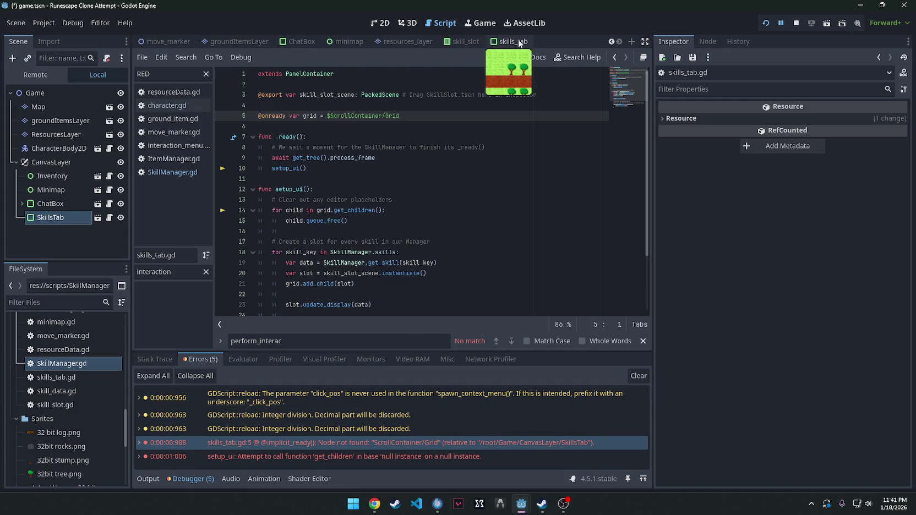
- Complete line 5's grid path to $ScrollContainer/GridContainer and relaunch the game with F5
click(507, 41)
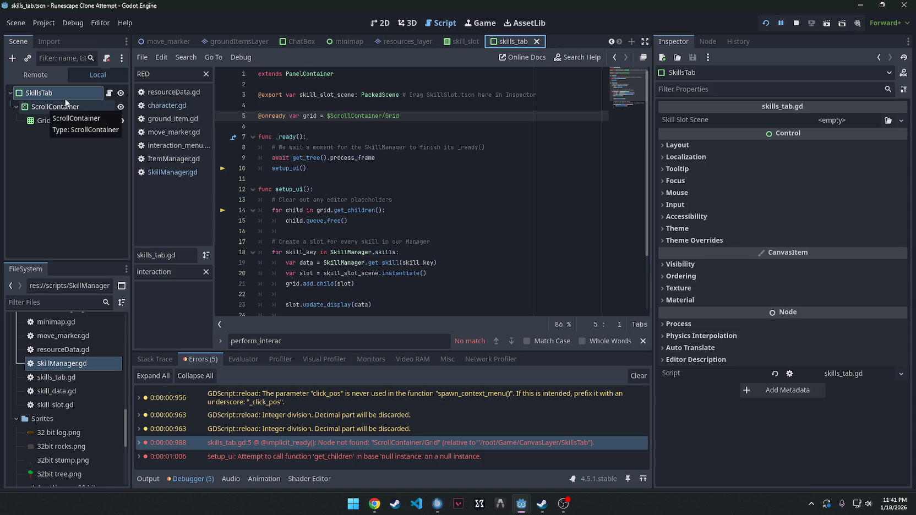
click(419, 117)
text(cr)
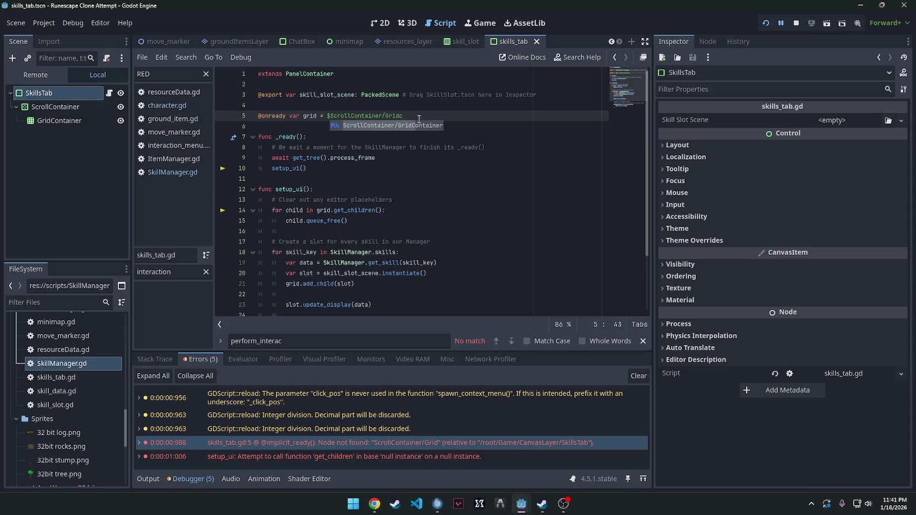
text(ollContainer)
key(Return)
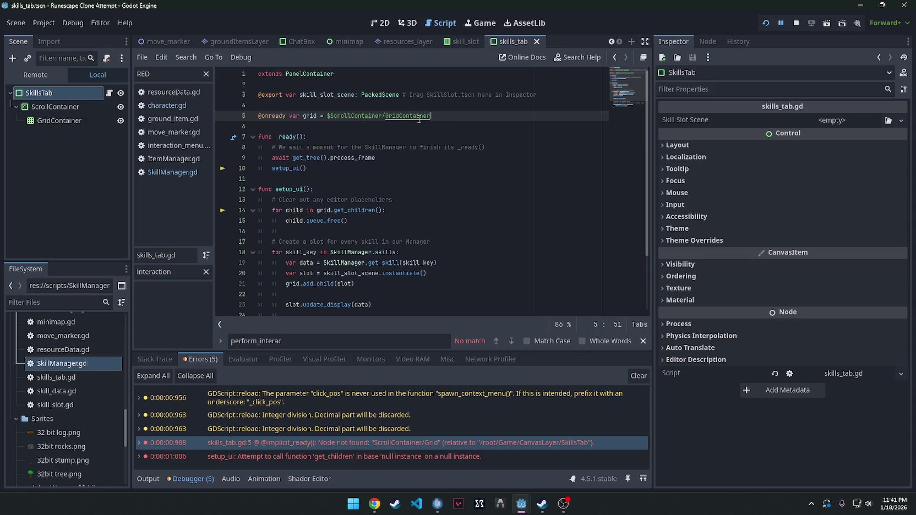
key(F5)
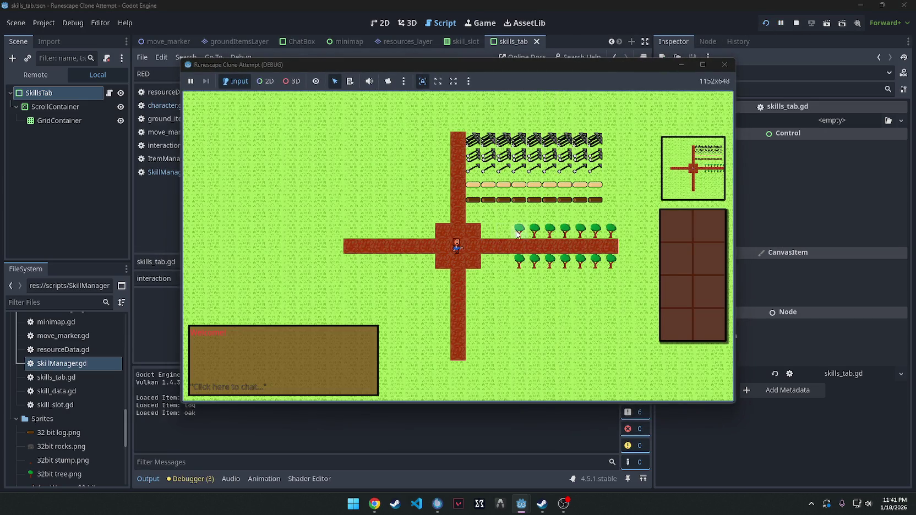
- Chop a tree in the running game to collect a log, then close the game window
right_click(523, 236)
click(524, 236)
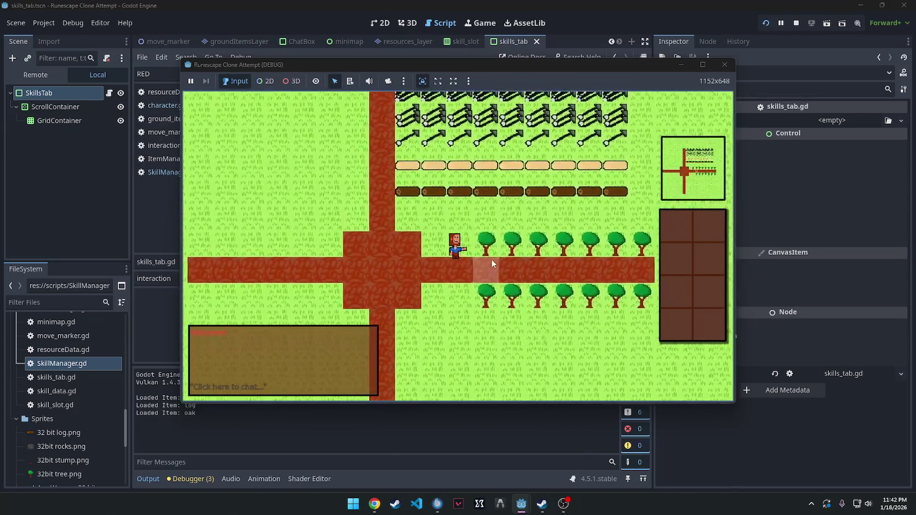
click(724, 65)
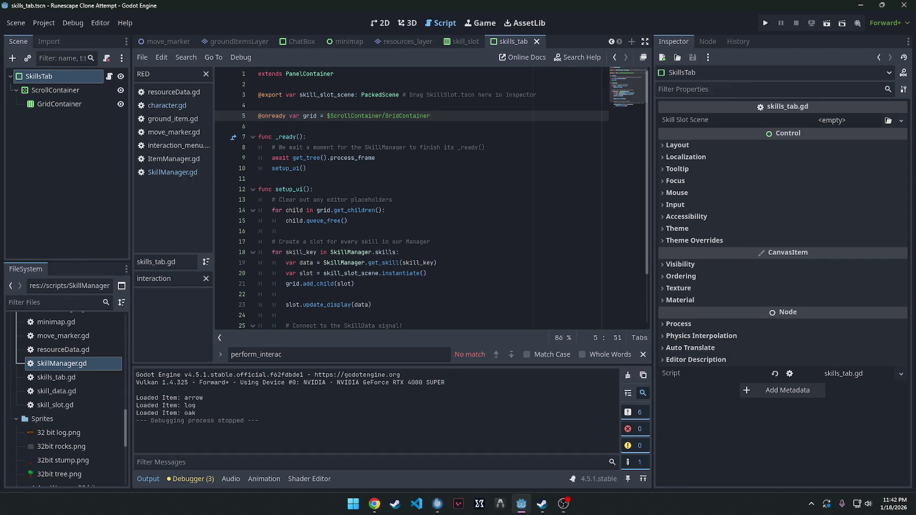
key(alt+Tab)
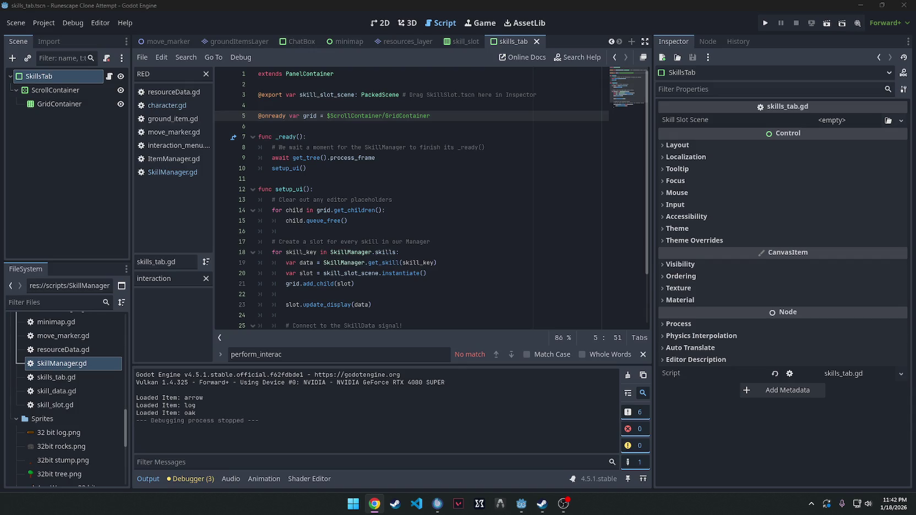
- Quick Load the skill slot scene into SkillsTab's Skill Slot Scene property
click(63, 91)
click(64, 75)
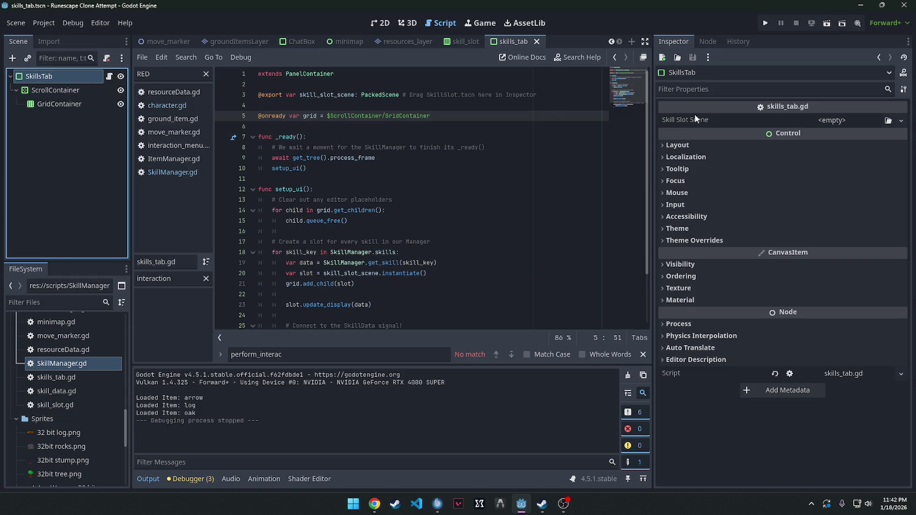
click(900, 120)
click(868, 168)
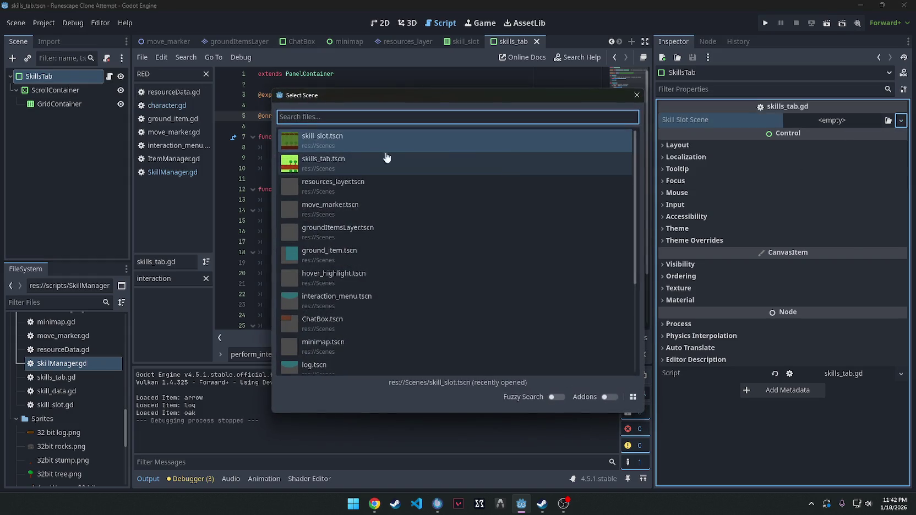
double_click(352, 142)
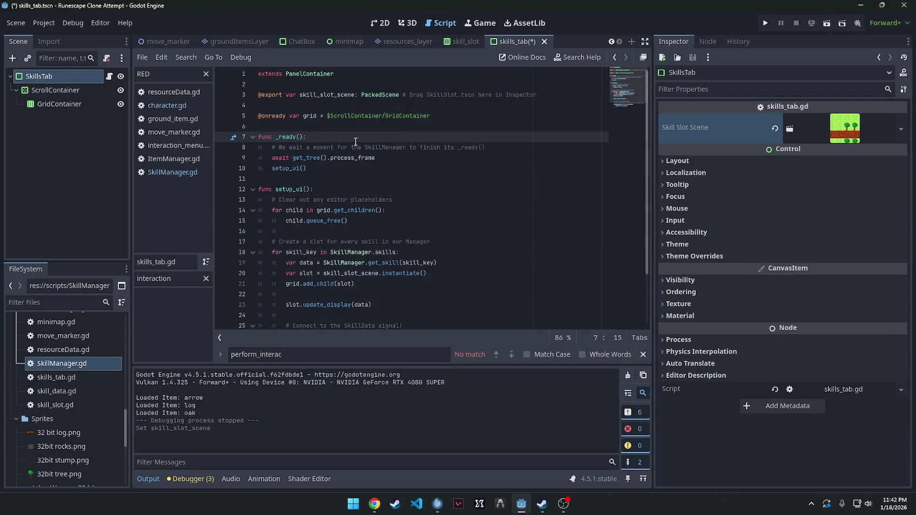
click(374, 504)
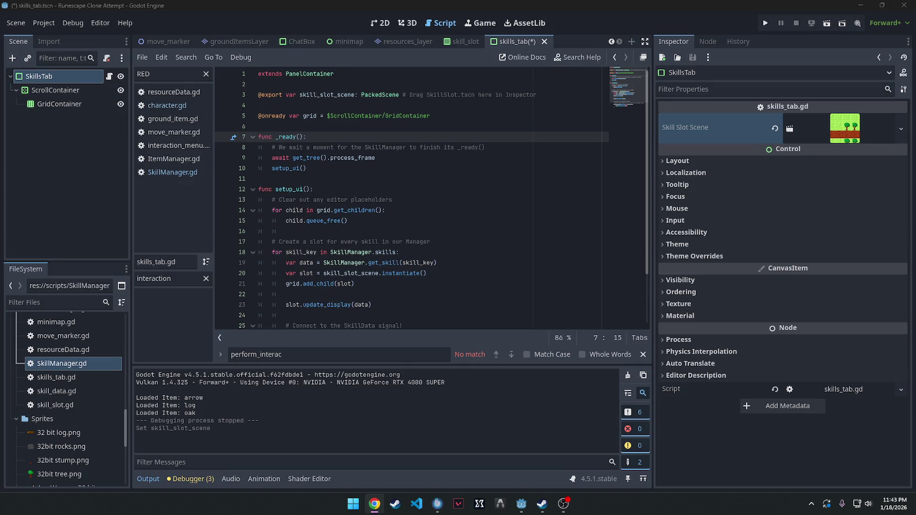
click(61, 76)
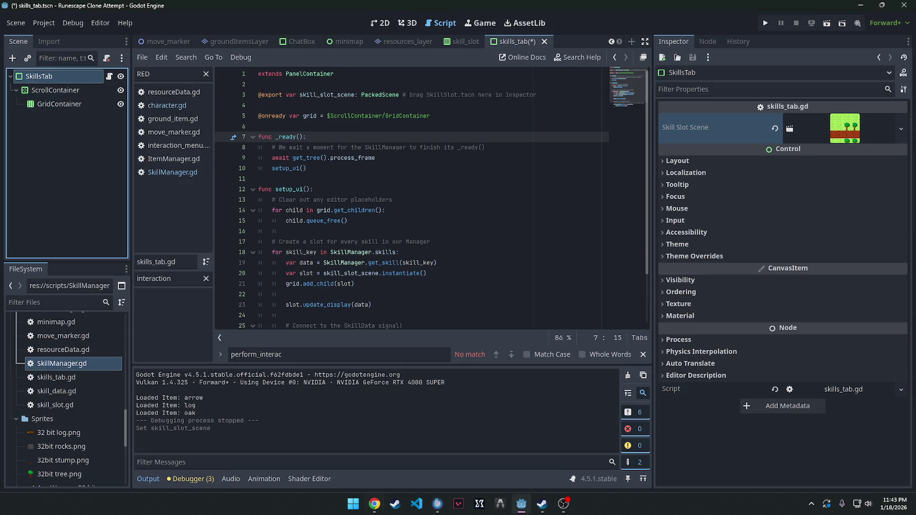
- Set SkillsTab's Custom Minimum Size to 150 × 200 px and view it on the canvas
click(660, 161)
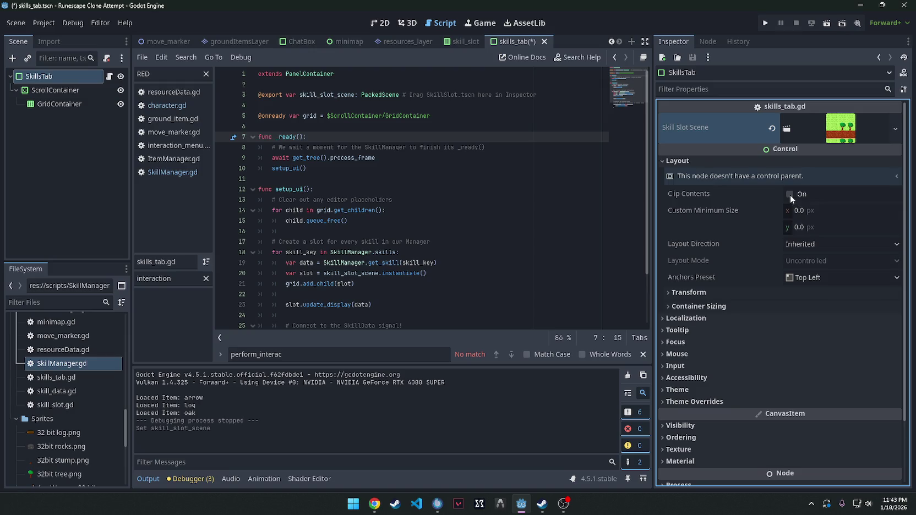
click(819, 209)
text(1)
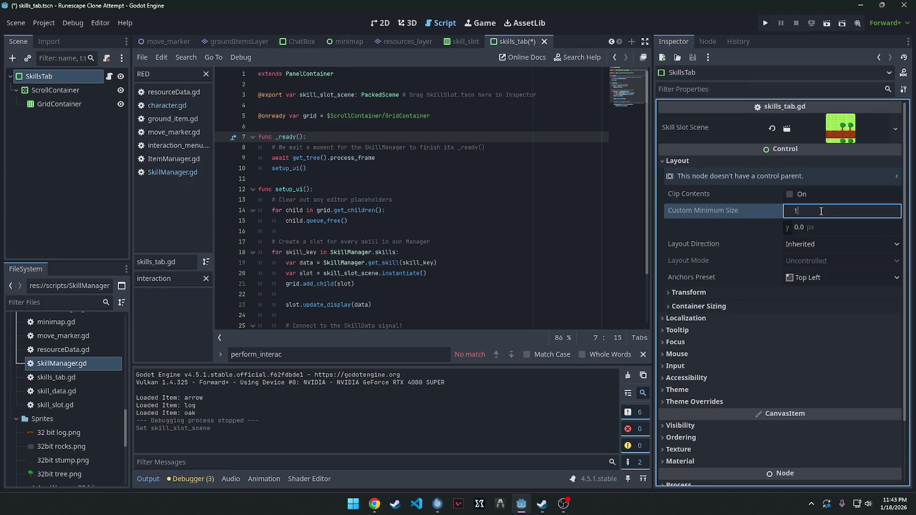
text(560)
click(829, 226)
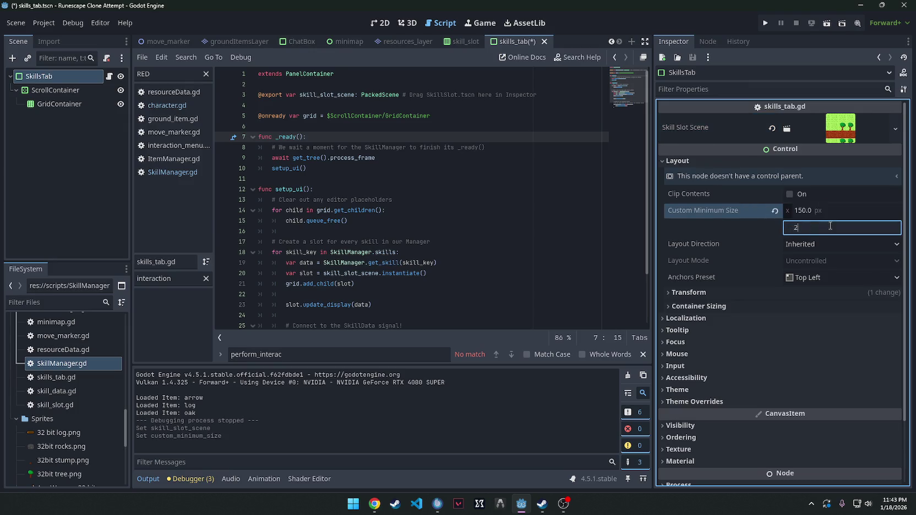
text(200)
key(Return)
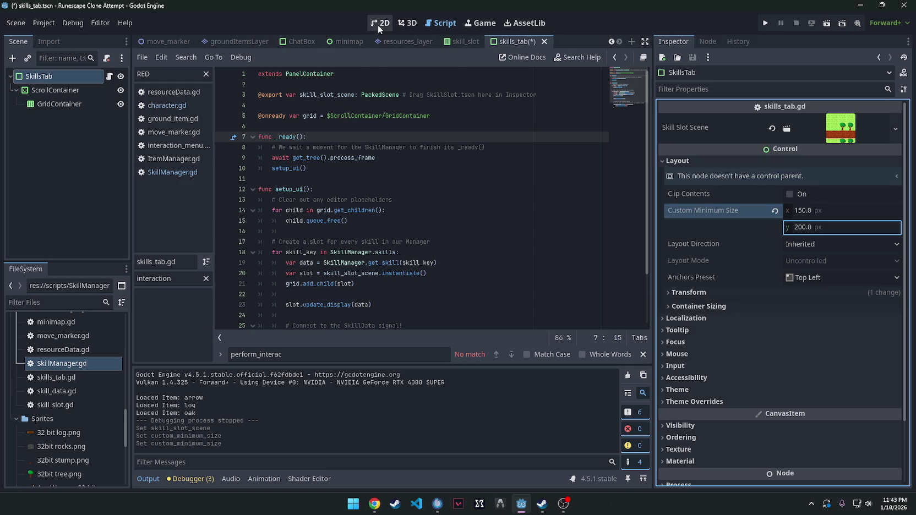
click(376, 24)
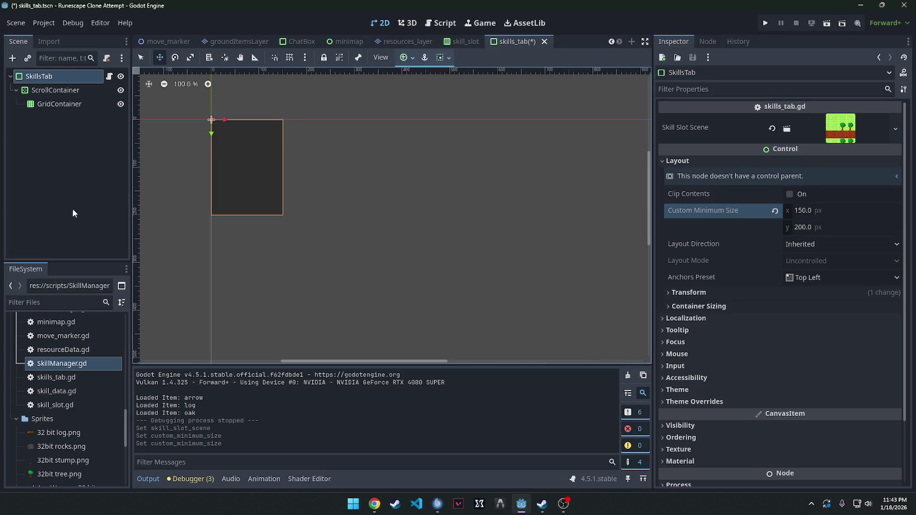
key(alt+Tab)
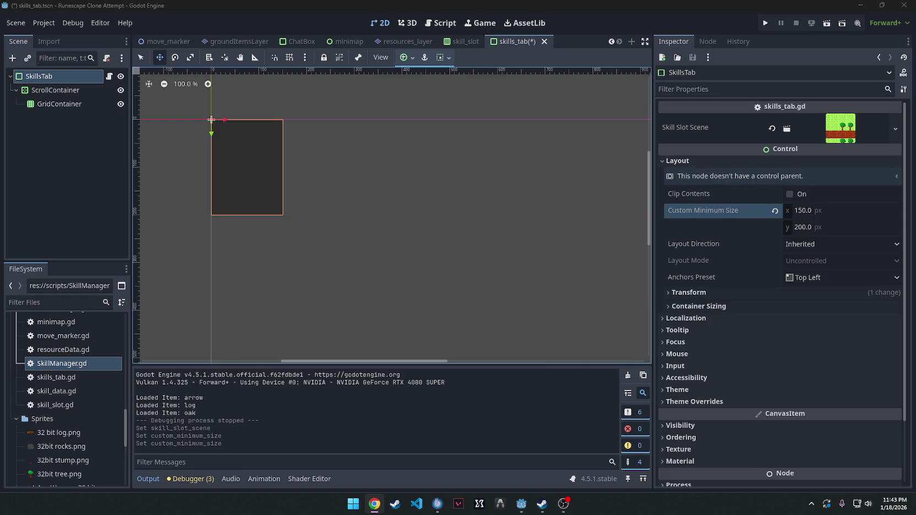
- Run the project, walk to the trees, and chop several basic trees for logs
click(766, 22)
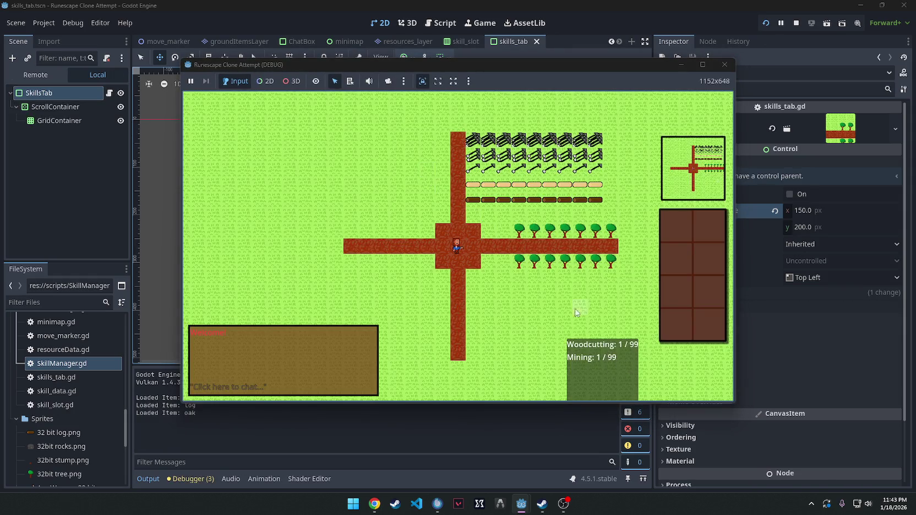
click(502, 244)
right_click(511, 246)
scroll(503, 242, up, 5)
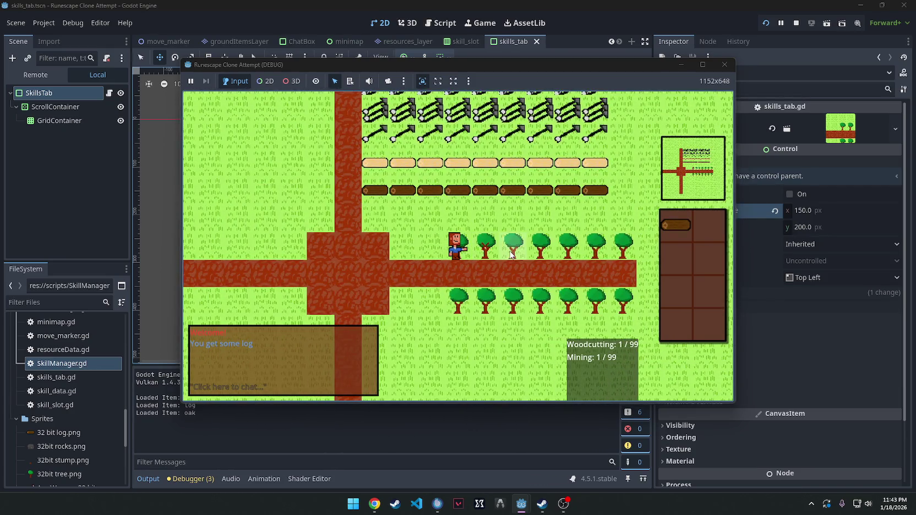
right_click(511, 253)
click(512, 254)
right_click(518, 247)
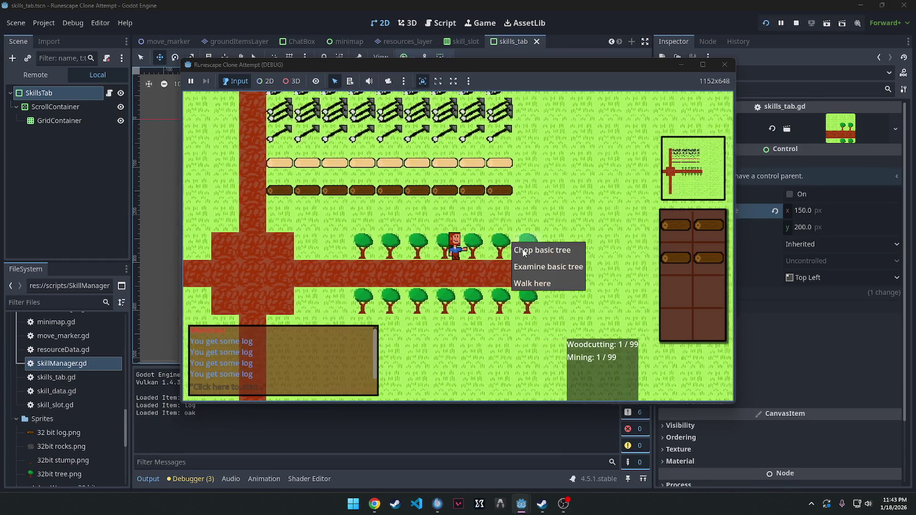
click(518, 248)
right_click(517, 252)
right_click(496, 252)
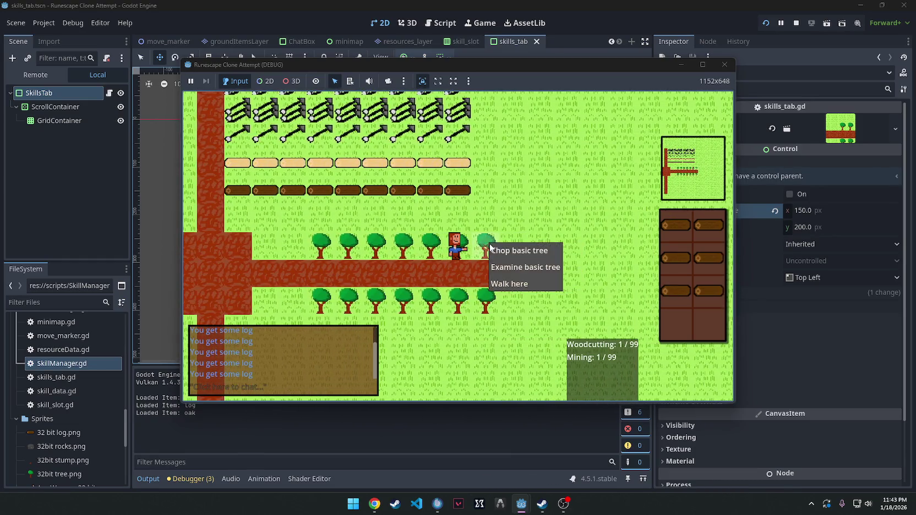
click(495, 252)
right_click(467, 251)
click(467, 249)
right_click(468, 251)
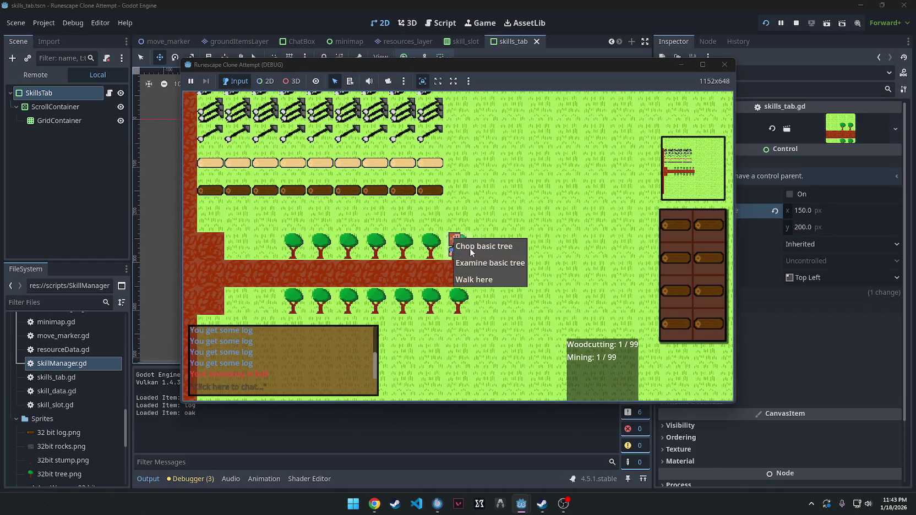
click(468, 249)
- Drop several logs from the inventory and pick two back up from the ground
right_click(468, 251)
click(468, 248)
right_click(467, 251)
click(467, 247)
right_click(677, 225)
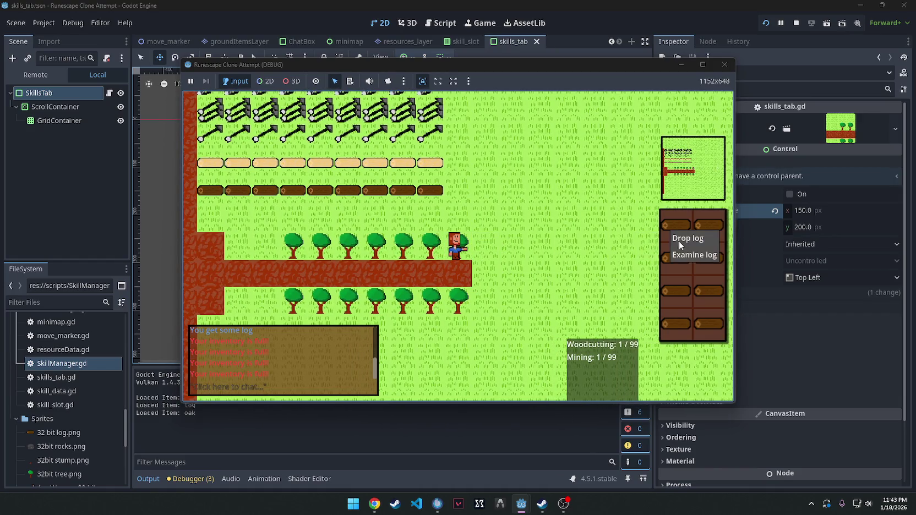
click(707, 237)
right_click(713, 237)
click(713, 235)
right_click(467, 250)
click(473, 285)
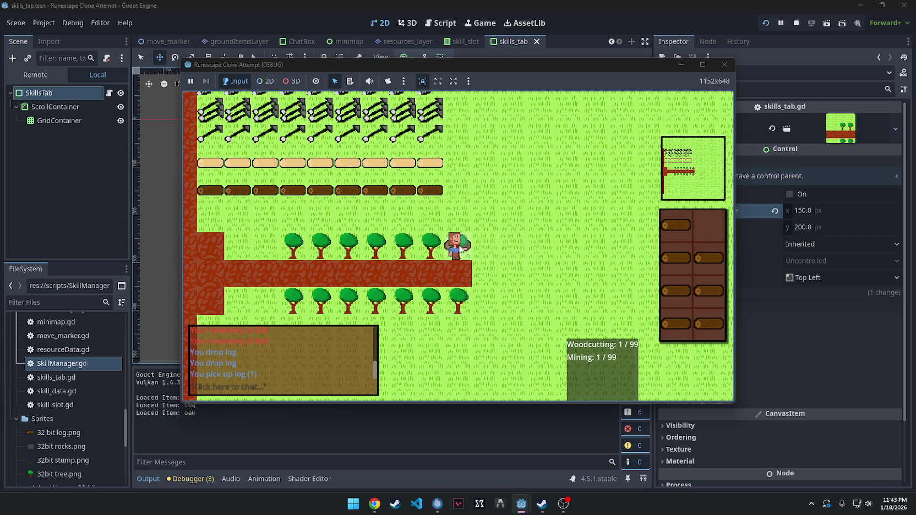
right_click(468, 251)
click(473, 285)
- Drop more inventory logs, then chop a tree to gain Woodcutting XP
right_click(677, 258)
click(685, 262)
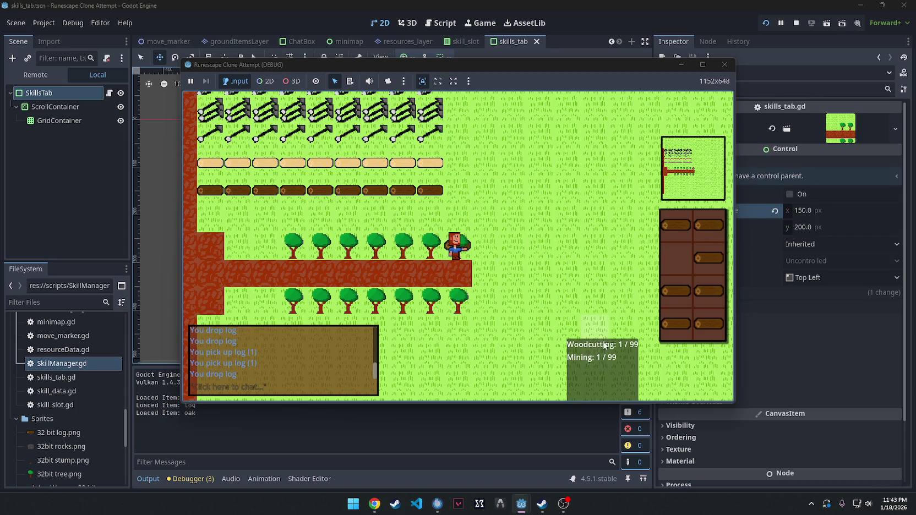
right_click(709, 258)
click(713, 269)
right_click(708, 224)
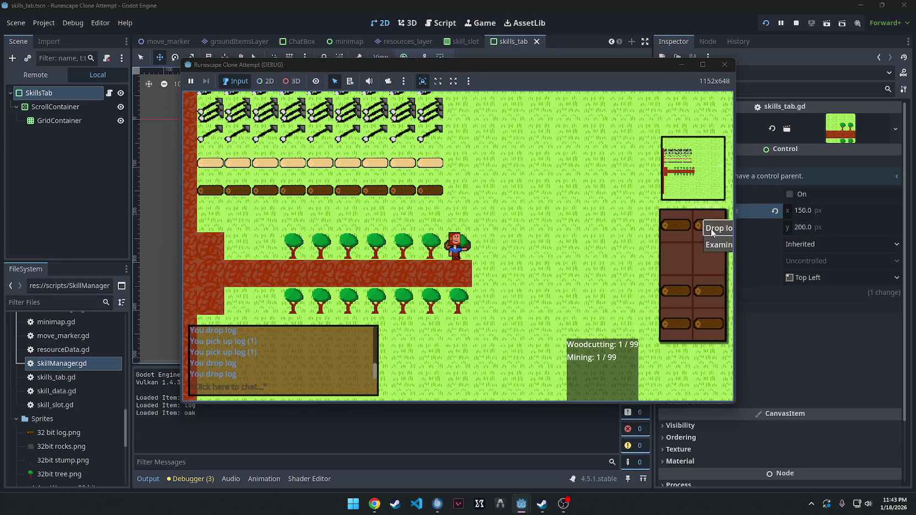
click(713, 236)
right_click(677, 225)
click(682, 237)
right_click(463, 245)
click(456, 248)
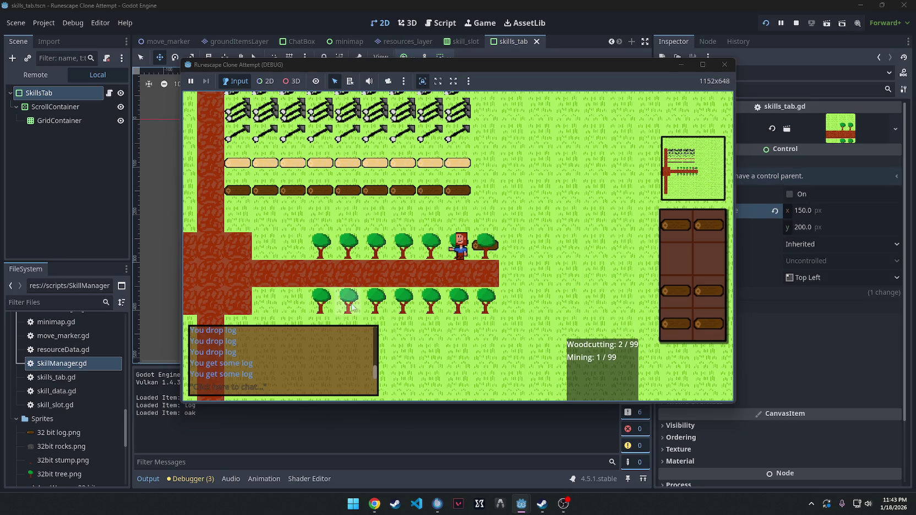
- Send the chat messages 'gz', 'Pog 2 wc' and '#1 in the world'
click(272, 388)
text(gz)
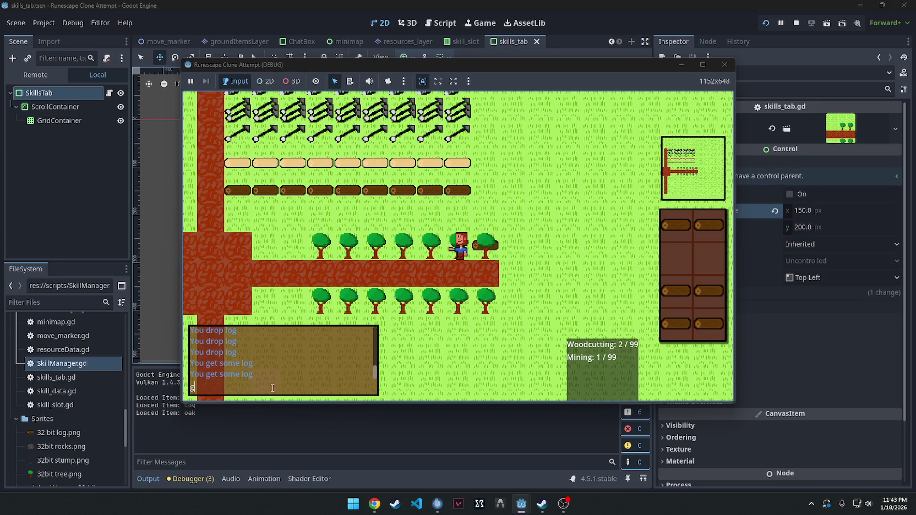
key(Return)
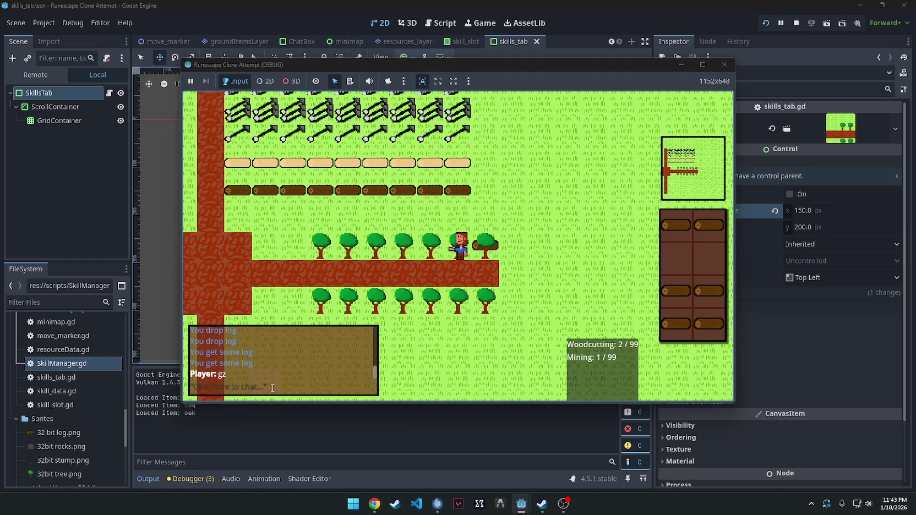
text(Pog 2 wc)
key(Return)
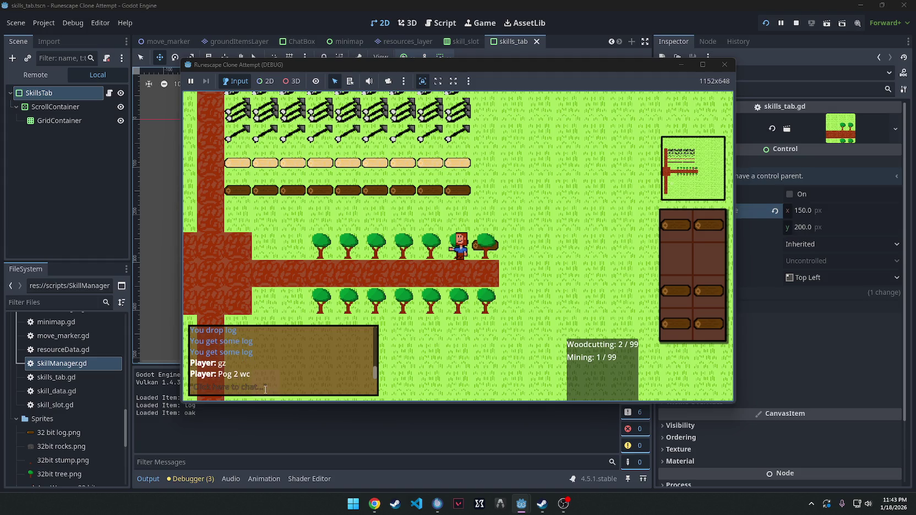
text(@)
key(BackSpace)
key(BackSpace)
key(BackSpace)
text(#1 in the )
text(world)
key(Return)
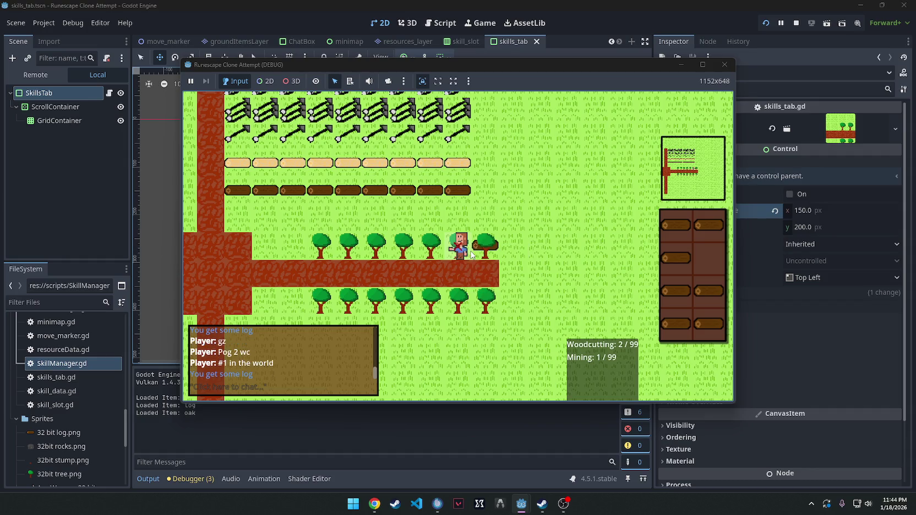
- Chop another tree, then walk toward the arrows and back onto the road
right_click(486, 237)
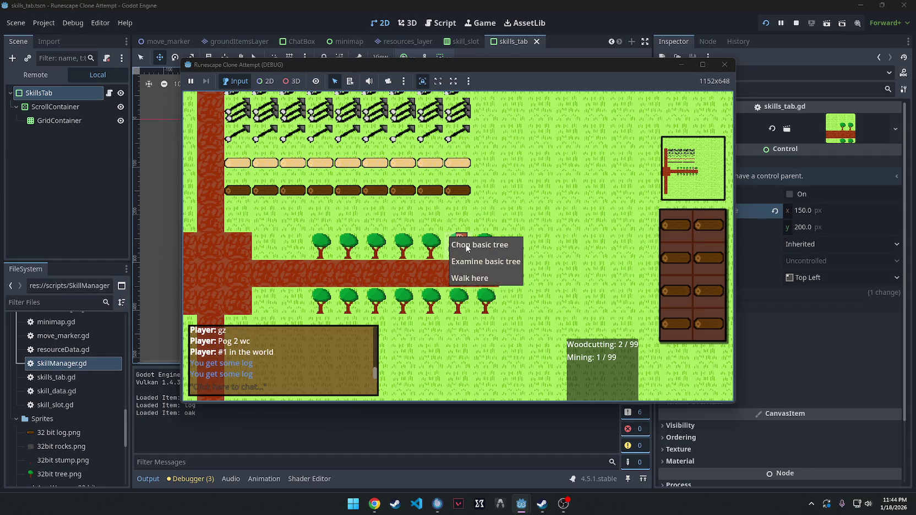
click(484, 242)
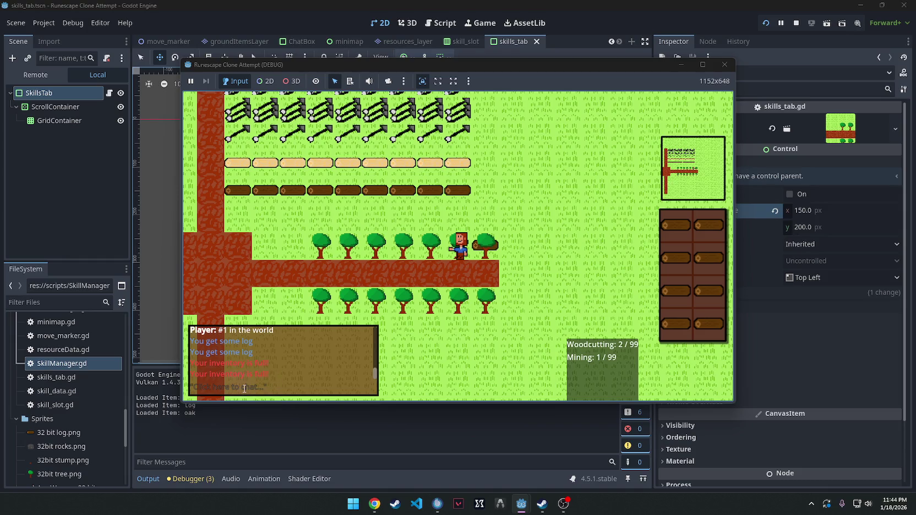
scroll(506, 248, down, 3)
scroll(503, 259, up, 4)
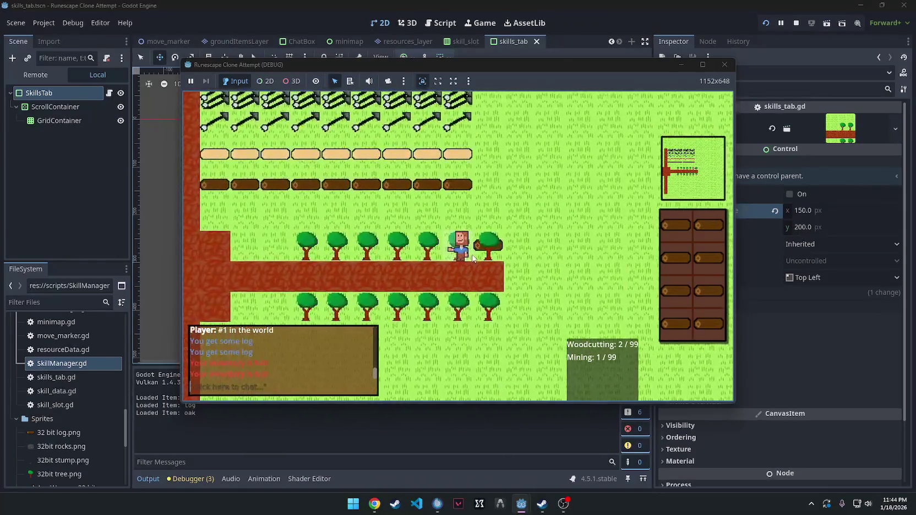
scroll(465, 256, down, 3)
right_click(449, 189)
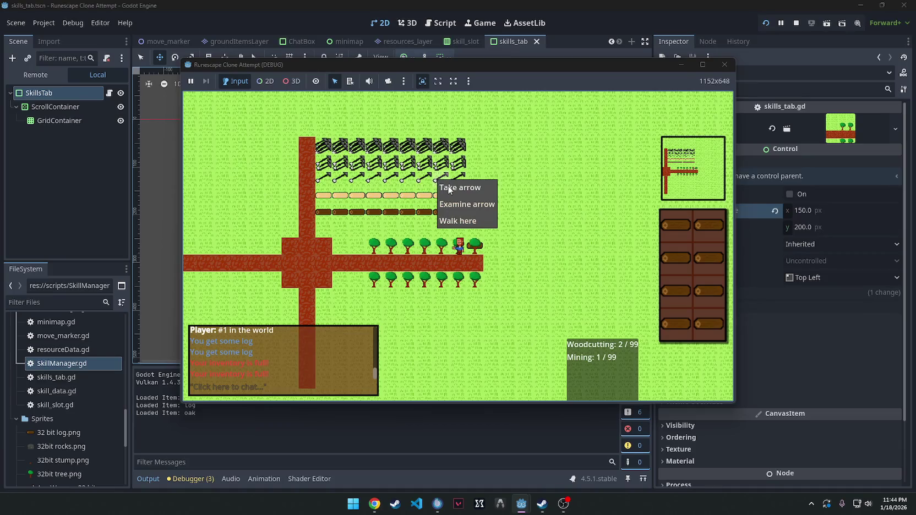
click(448, 188)
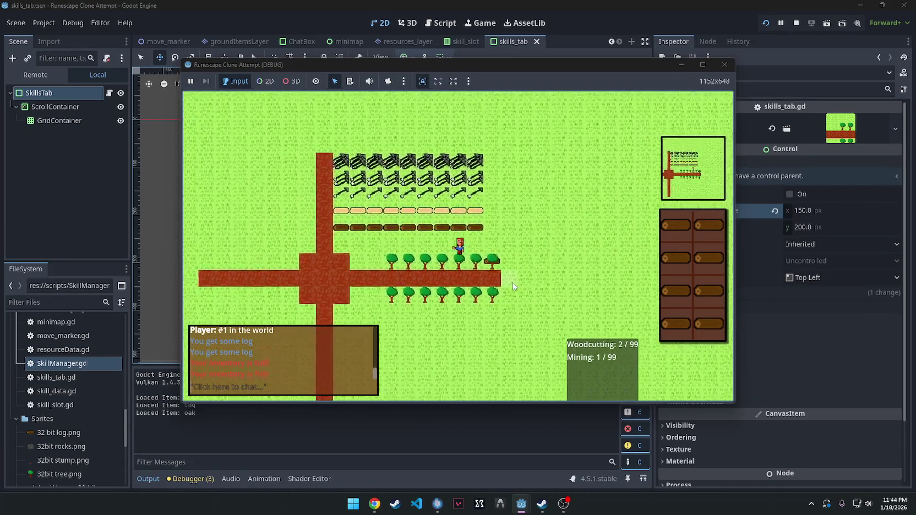
click(513, 283)
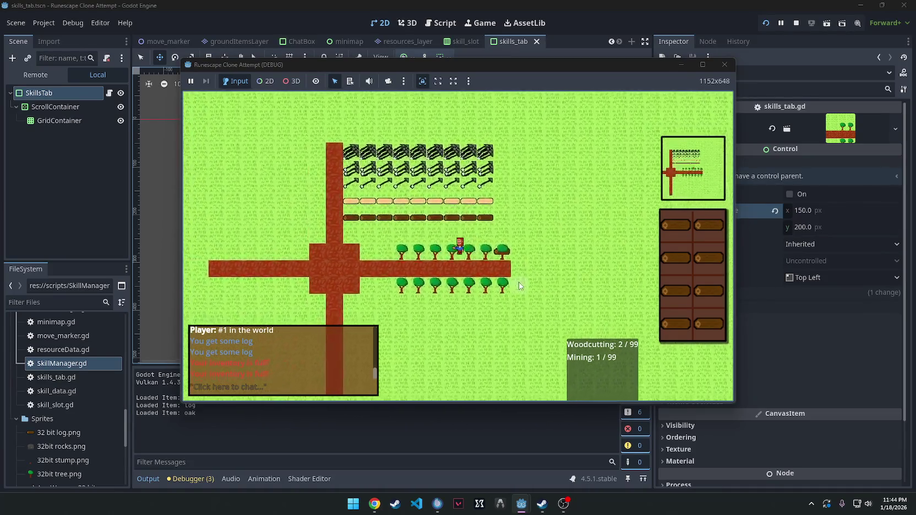
- Close the game and drag SkillsTab about 108 px higher in the game scene
click(724, 68)
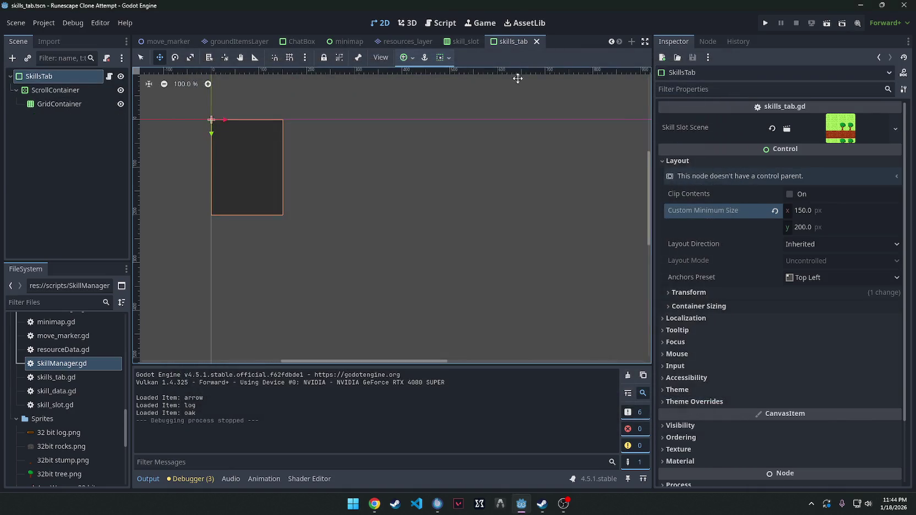
click(379, 23)
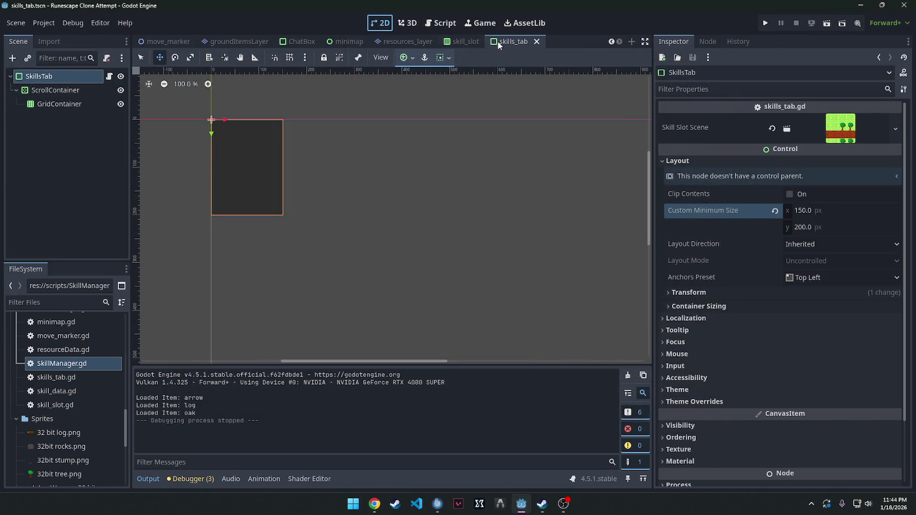
scroll(198, 39, up, 5)
click(158, 40)
mouse_move(491, 308)
mouse_down()
mouse_move(498, 127)
mouse_move(519, 141)
mouse_move(477, 146)
mouse_move(481, 128)
mouse_up()
scroll(427, 171, down, 4)
- Relaunch the game to check the panel, walk onto the grass and chop a tree
click(764, 23)
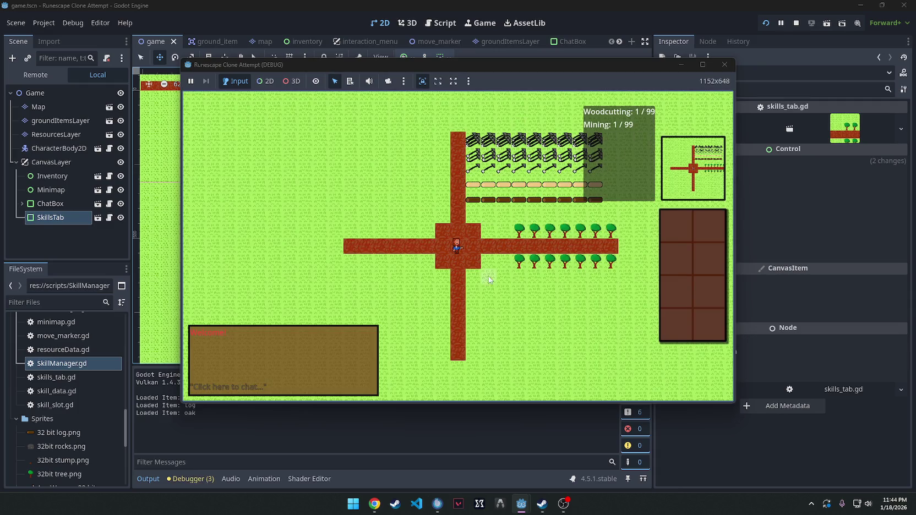
click(534, 282)
scroll(599, 240, up, 4)
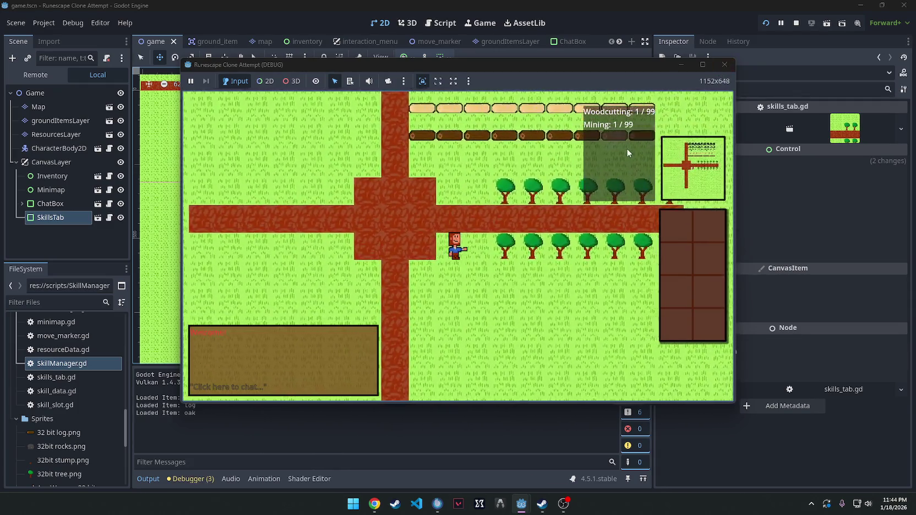
right_click(520, 215)
click(537, 220)
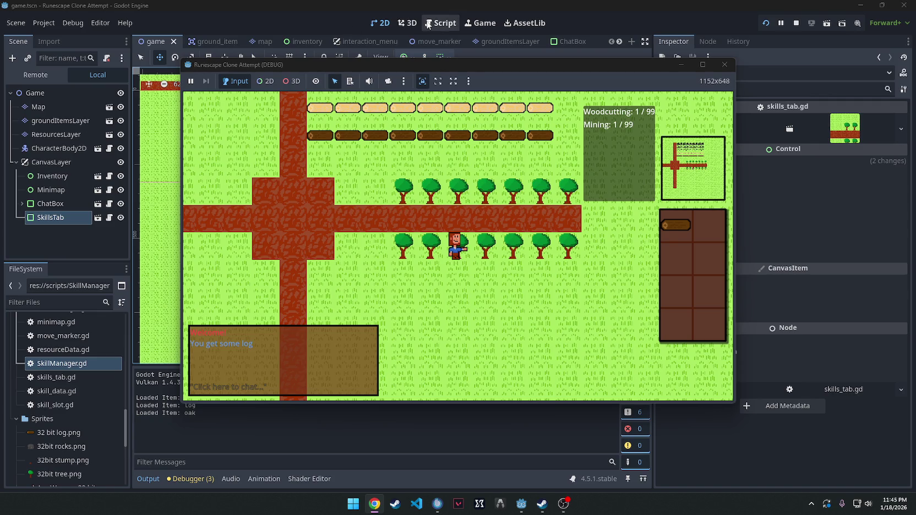
- Replace skill_slot.gd's code with the XP tooltip version and save it
click(440, 22)
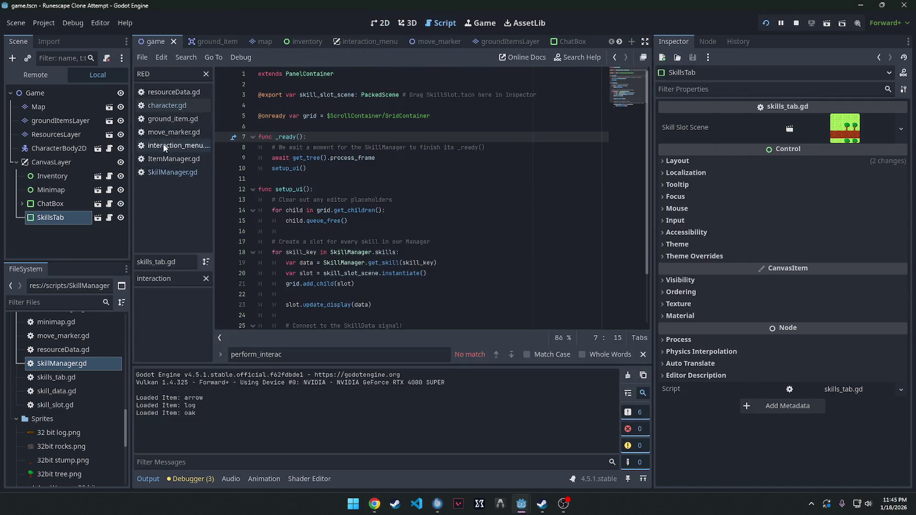
click(206, 279)
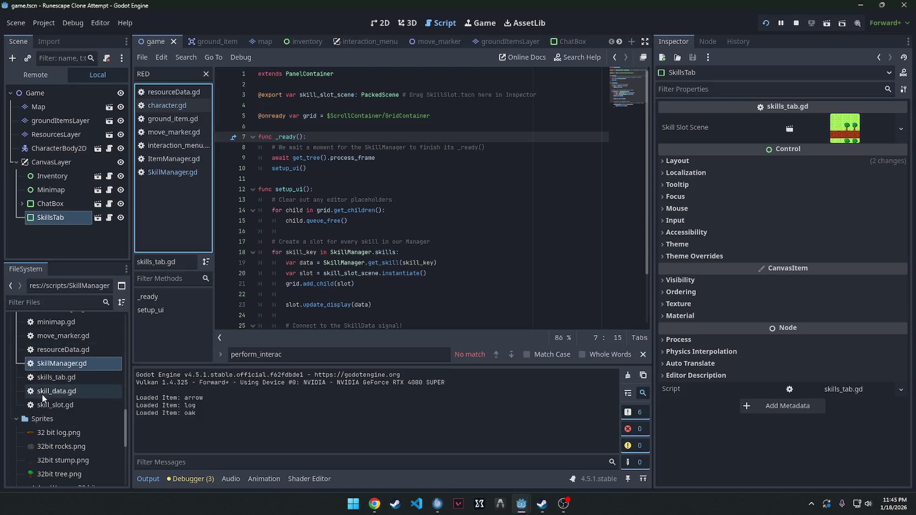
double_click(69, 403)
click(384, 194)
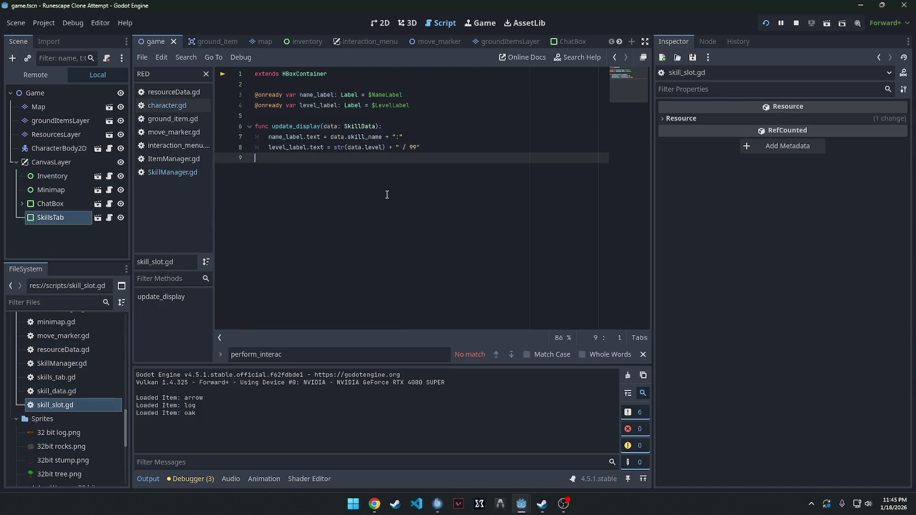
click(206, 73)
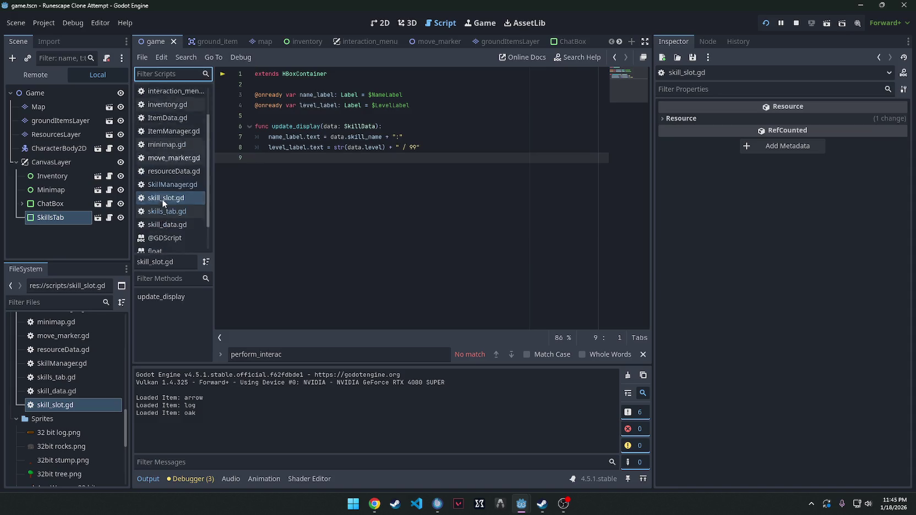
scroll(162, 199, down, 1)
click(165, 164)
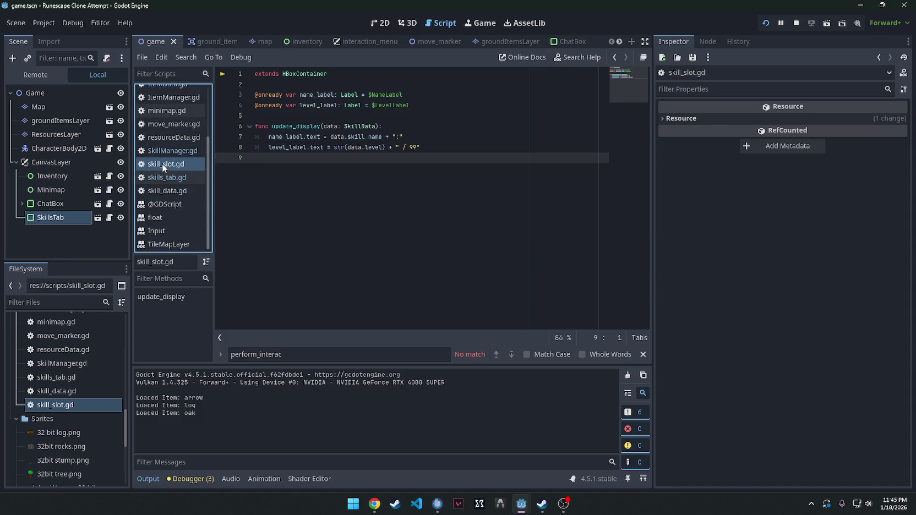
click(373, 194)
key(ctrl+a)
key(ctrl+v)
key(ctrl+s)
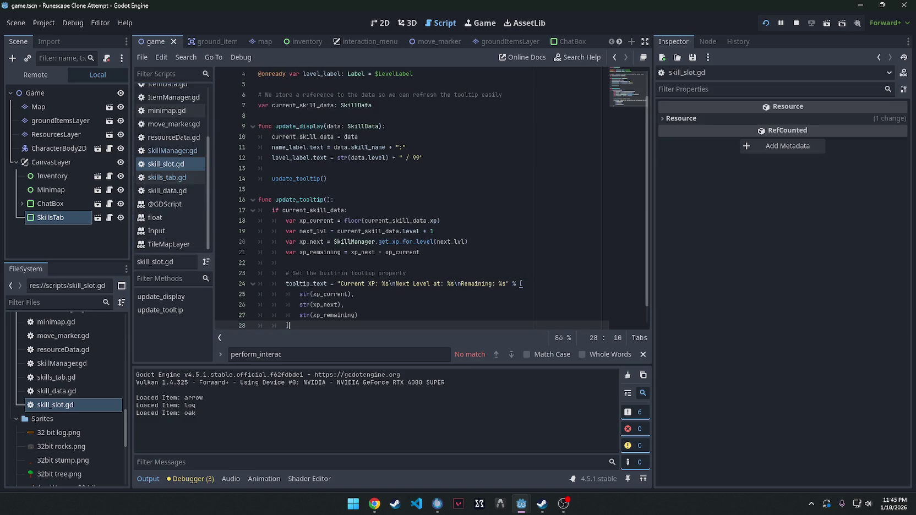
- Replace skill_data.gd's code with the version emitting the xp_updated signal
key(alt+Tab)
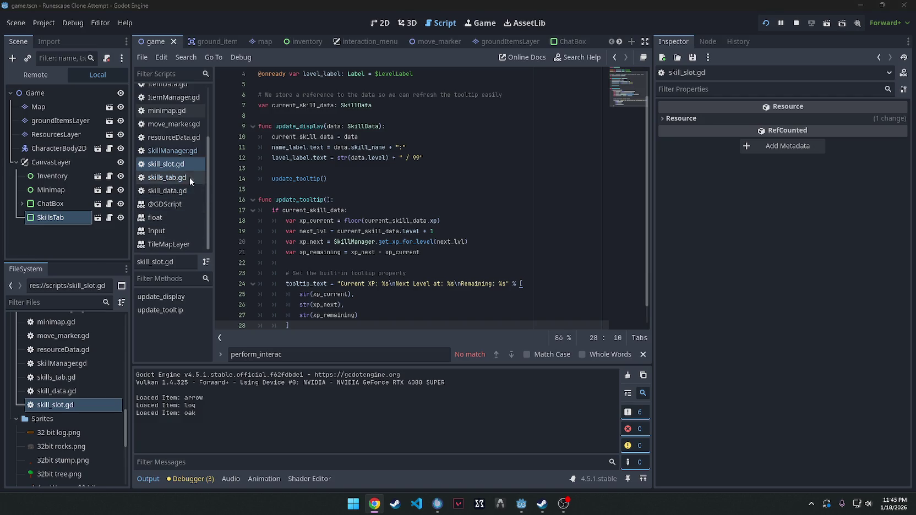
click(179, 191)
key(ctrl+a)
text(extends Resource class_name SkillData  @export var skill_name: String @export var level: int = 1 @export var xp: float = 0.0  signal leveled_up(new_level: int) signal xp_updated # <--- Add this signal  func add_xp(amount: float): 	xp += amount 	xp_updated.emit() # <--- Emit whenever XP changes 	 	var new_lvl = SkillManager.get_level_from_xp(xp) 	if new_lvl > level: 		level = new_lvl 		leveled_up.emit(level))
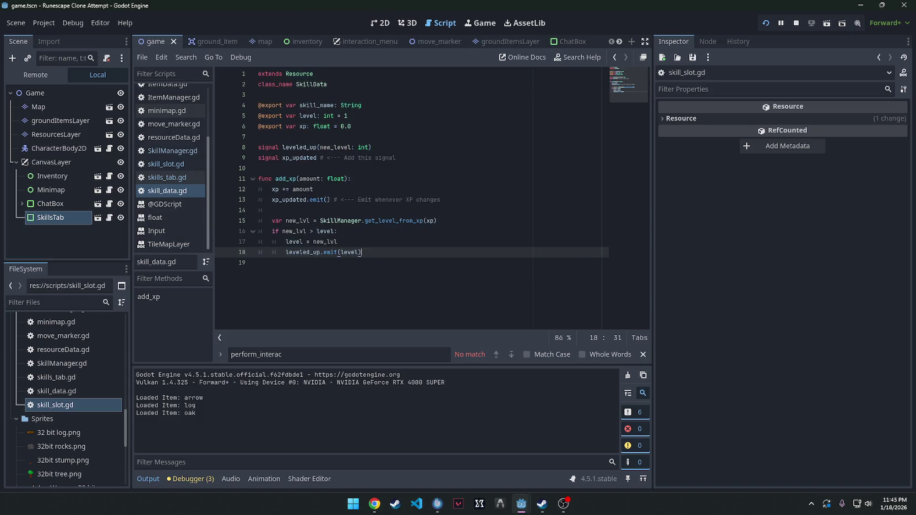
click(176, 181)
- Paste the slot loop connecting xp_updated to slot.update_tooltip below the connect block in skills_tab.gd
click(451, 214)
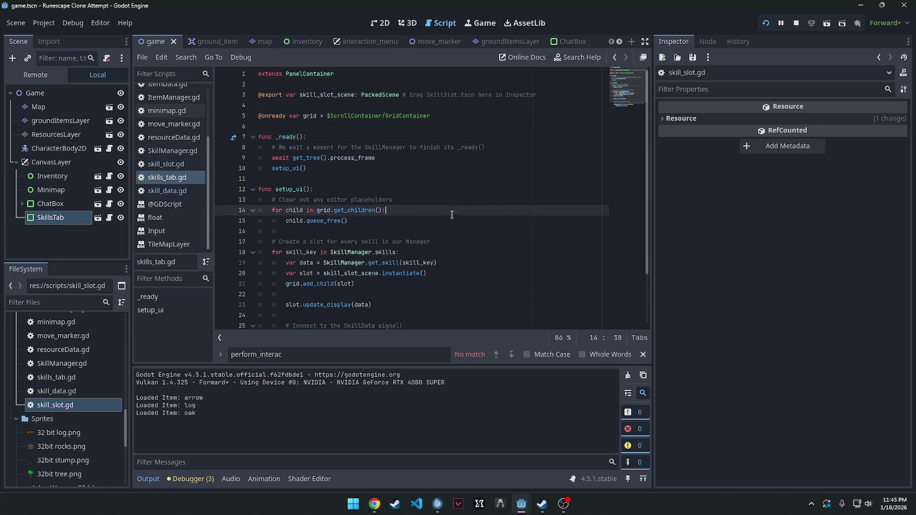
scroll(452, 214, down, 2)
scroll(430, 240, up, 2)
click(375, 503)
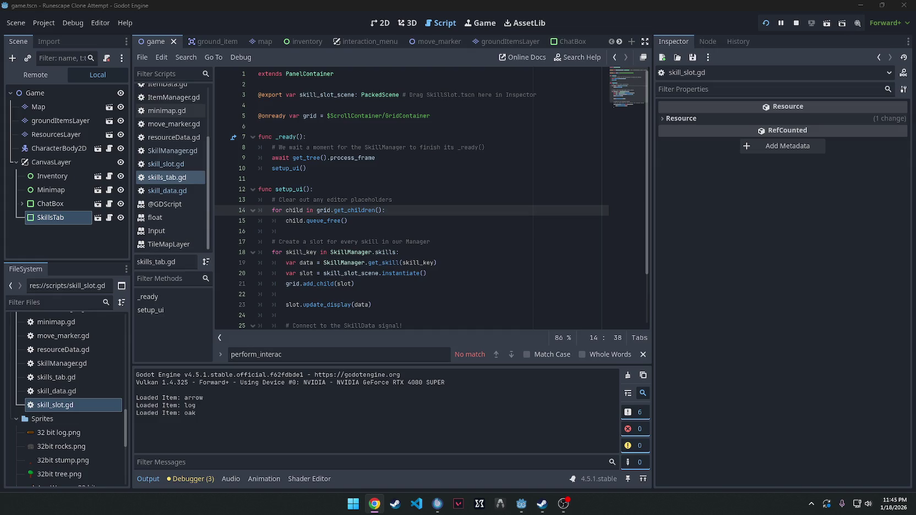
scroll(347, 198, down, 2)
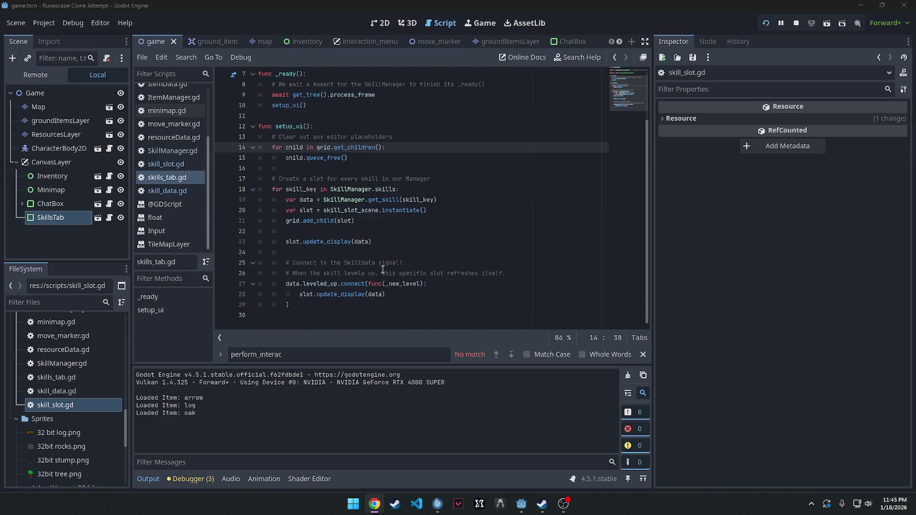
click(426, 302)
key(Return)
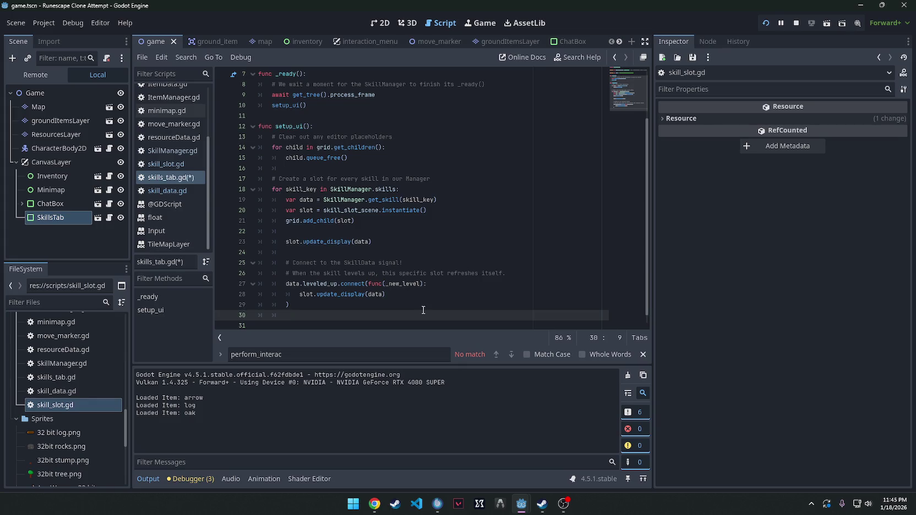
key(BackSpace)
key(ctrl+v)
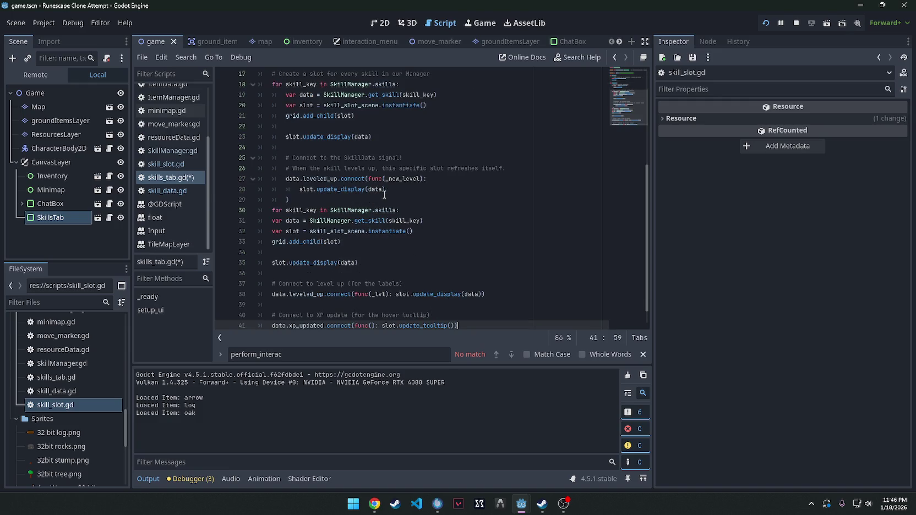
- Close the line 28 connect call with ')' and add a blank line before the pasted loop
click(383, 189)
text())
key(Down)
key(Return)
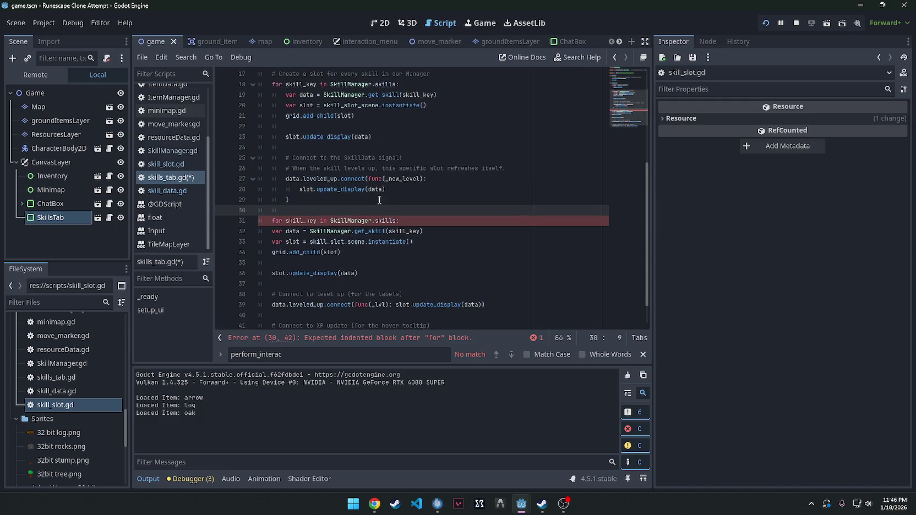
scroll(429, 185, up, 3)
scroll(429, 185, down, 2)
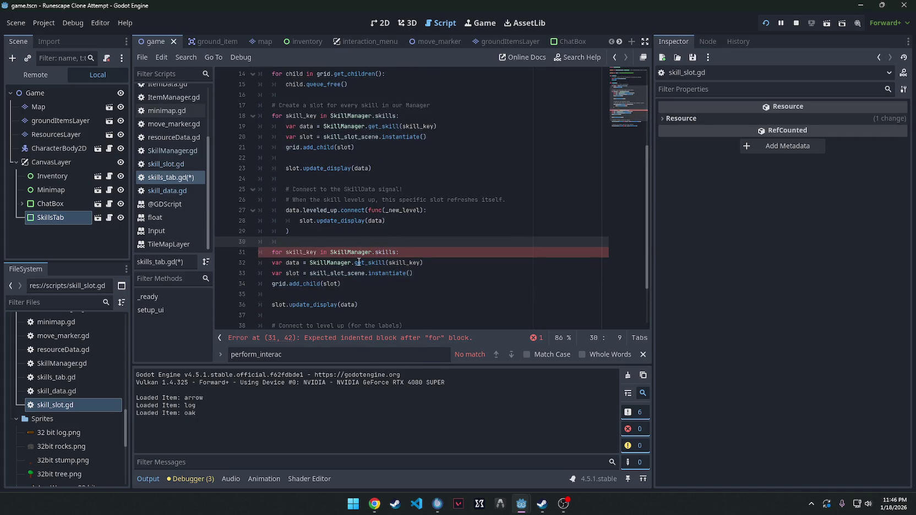
scroll(388, 288, down, 2)
mouse_move(491, 310)
mouse_down()
mouse_move(385, 242)
mouse_move(272, 199)
mouse_up()
- Indent the loop body under the for statement and save skills_tab.gd
key(Tab)
click(525, 222)
key(ctrl+s)
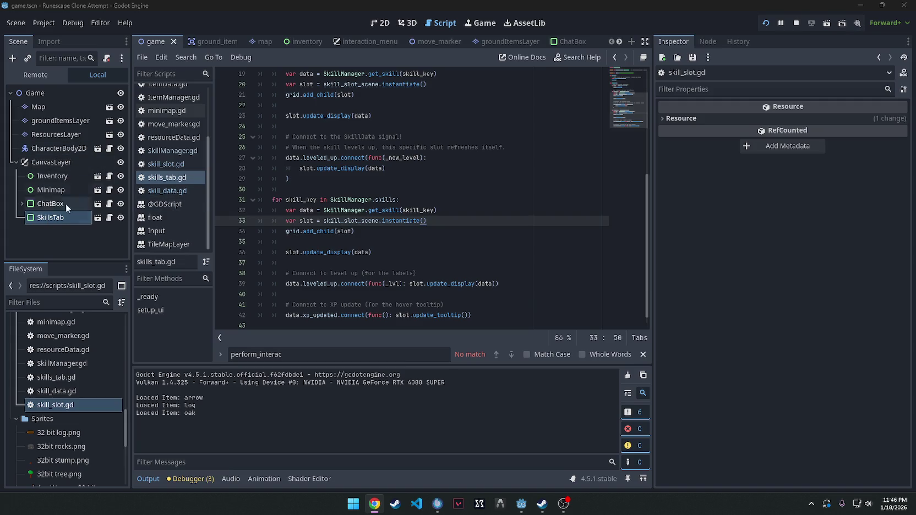
scroll(561, 38, down, 5)
- In the skill_slot scene, set the SkillSlot root's Mouse Filter to Stop
click(465, 41)
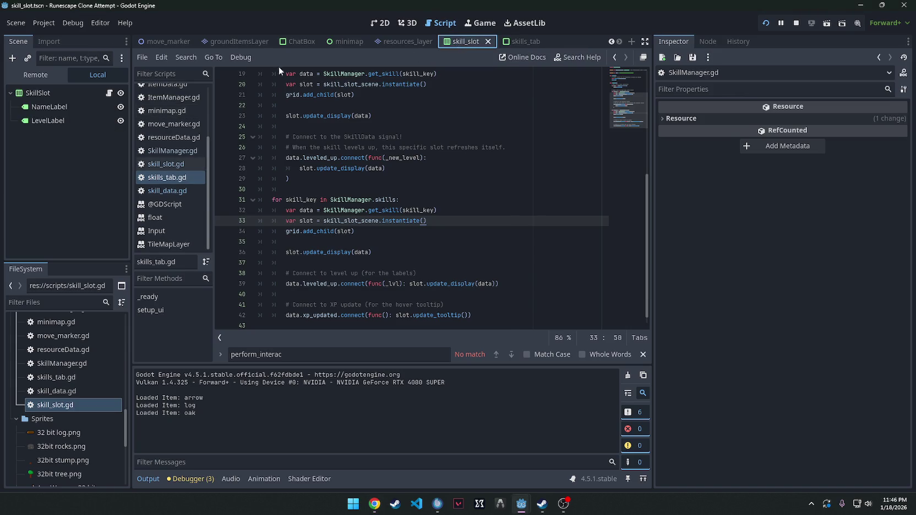
click(60, 93)
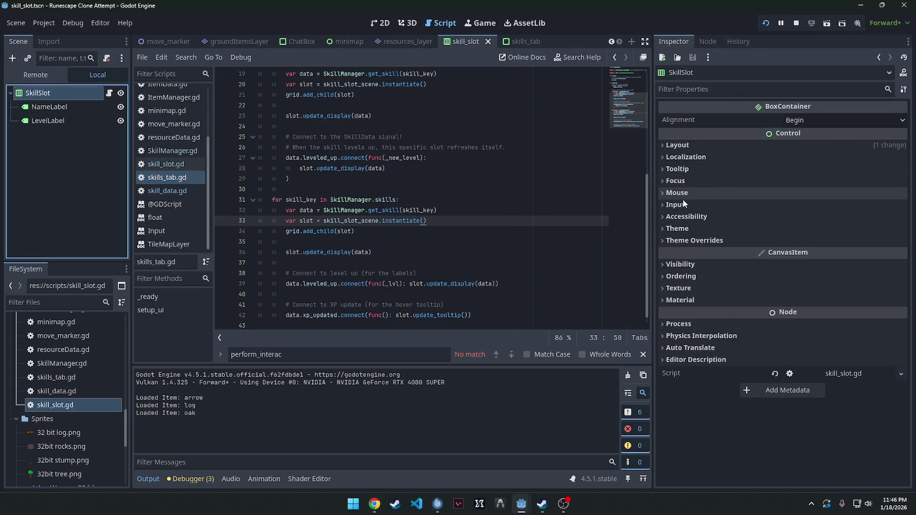
click(678, 193)
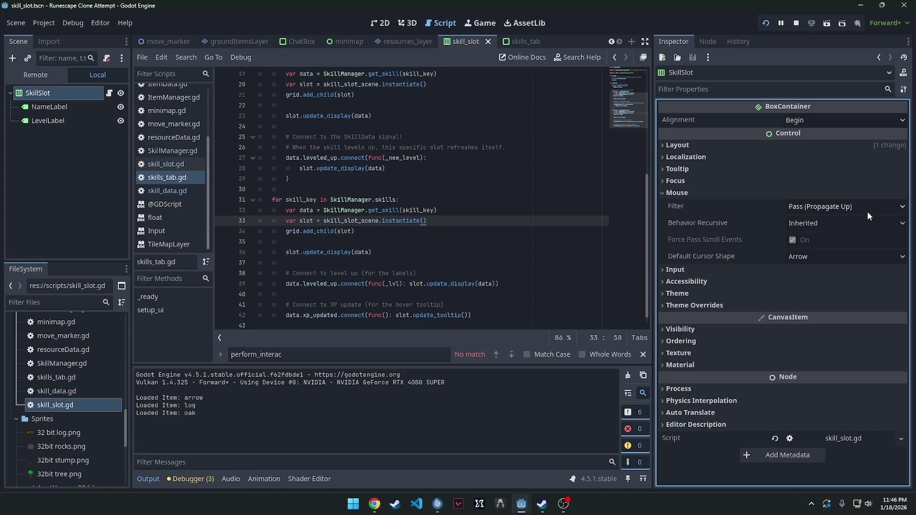
click(879, 210)
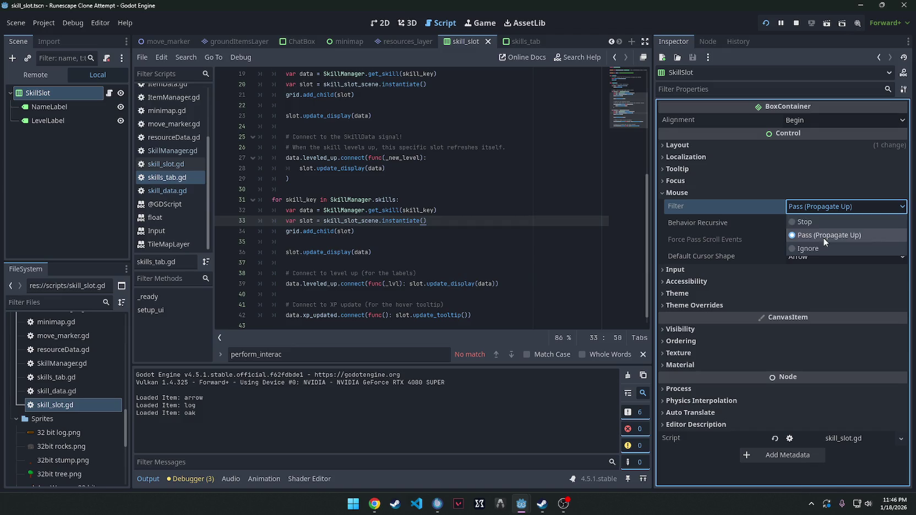
click(819, 221)
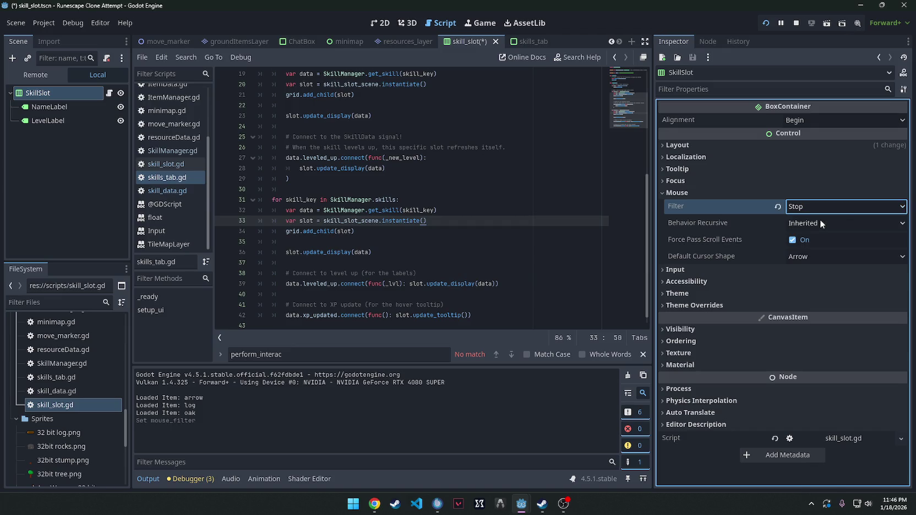
- Set NameLabel's Mouse Filter to Stop
click(52, 107)
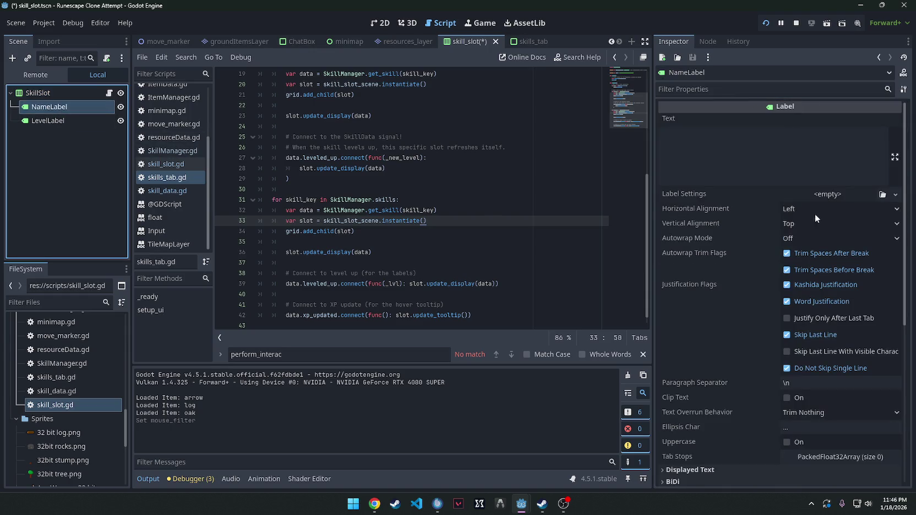
scroll(706, 276, down, 5)
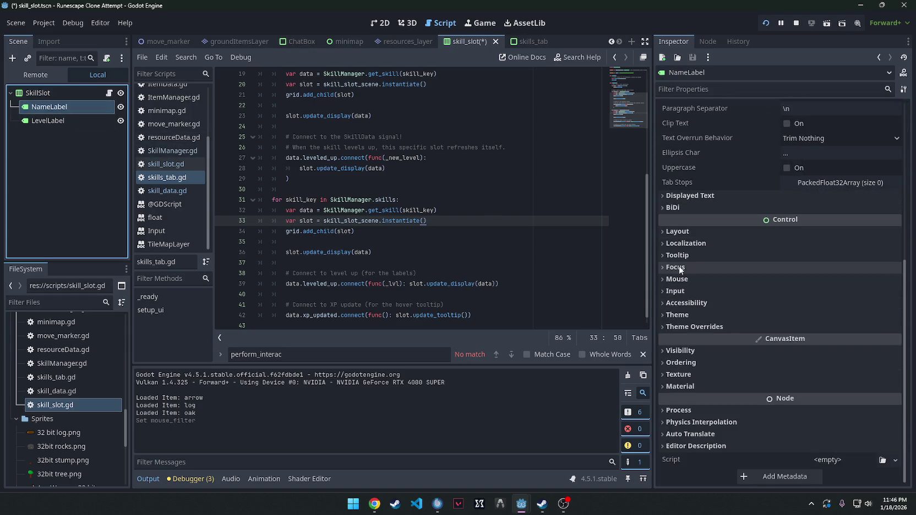
click(685, 279)
click(800, 295)
click(822, 308)
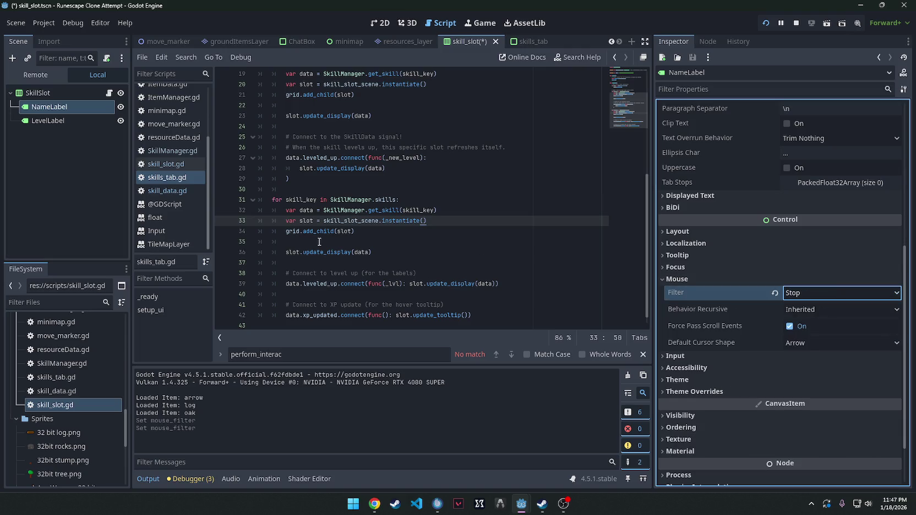
- Select LevelLabel and bring up its Mouse Filter options
click(58, 121)
scroll(683, 330, down, 5)
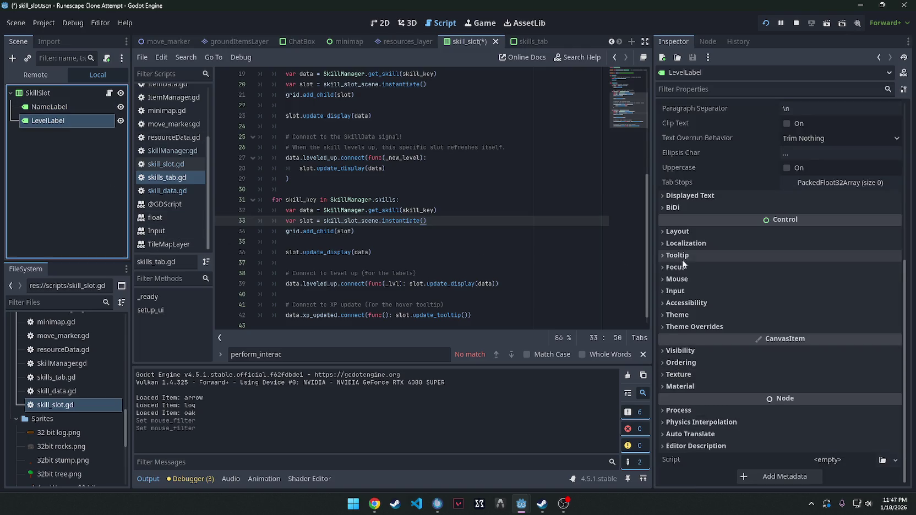
click(685, 279)
click(817, 294)
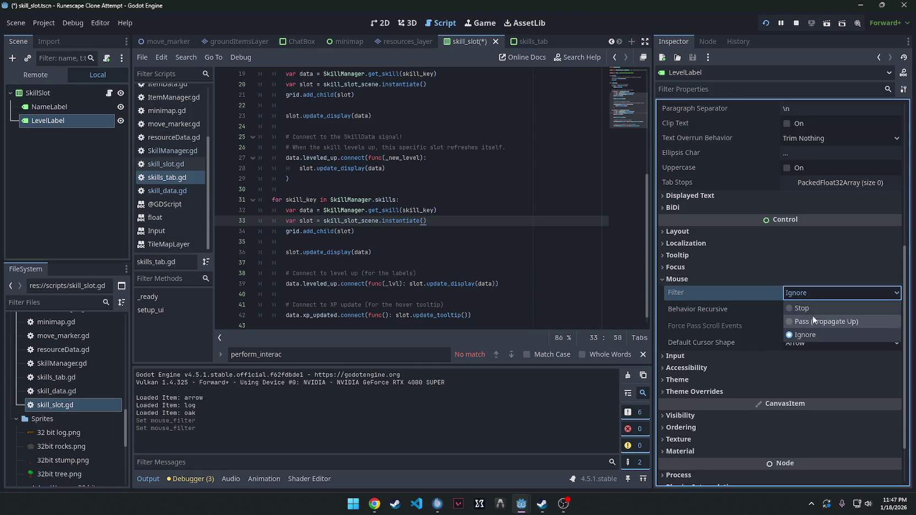
click(812, 308)
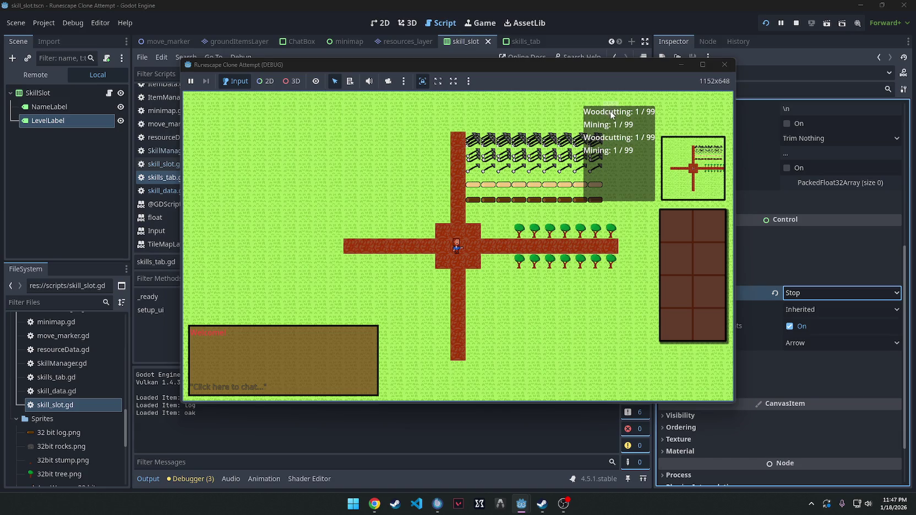
click(824, 258)
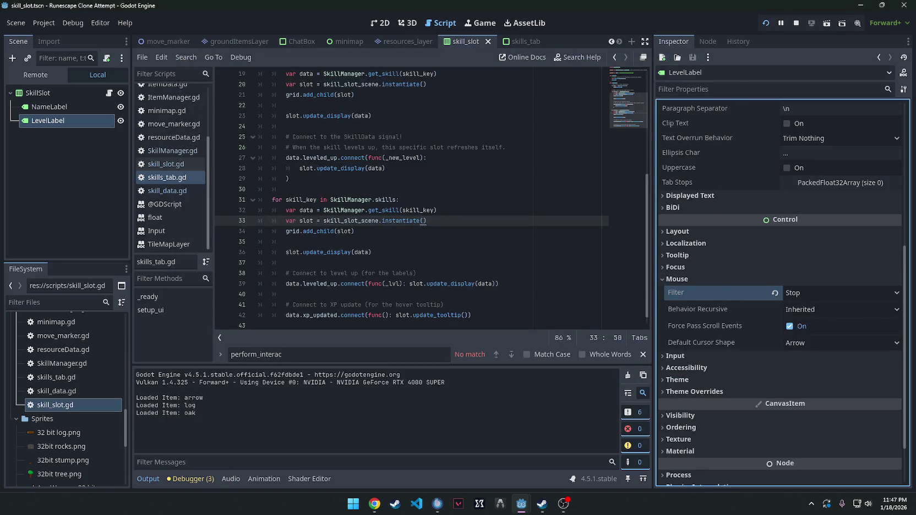
key(alt+Tab)
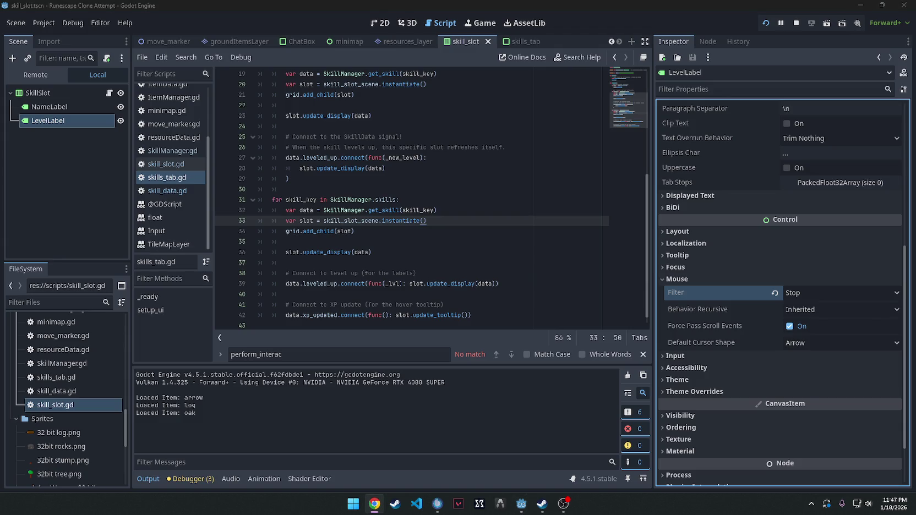